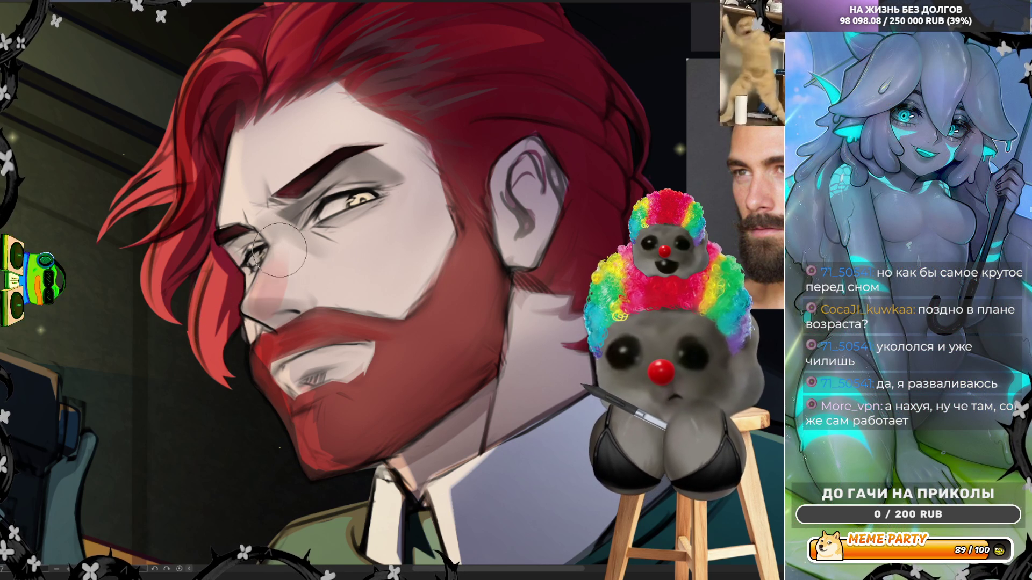
Step: Brush a faint reddish stroke under the man's eye, then zoom out to see the whole canvas
left_click_drag(346, 223, 409, 196)
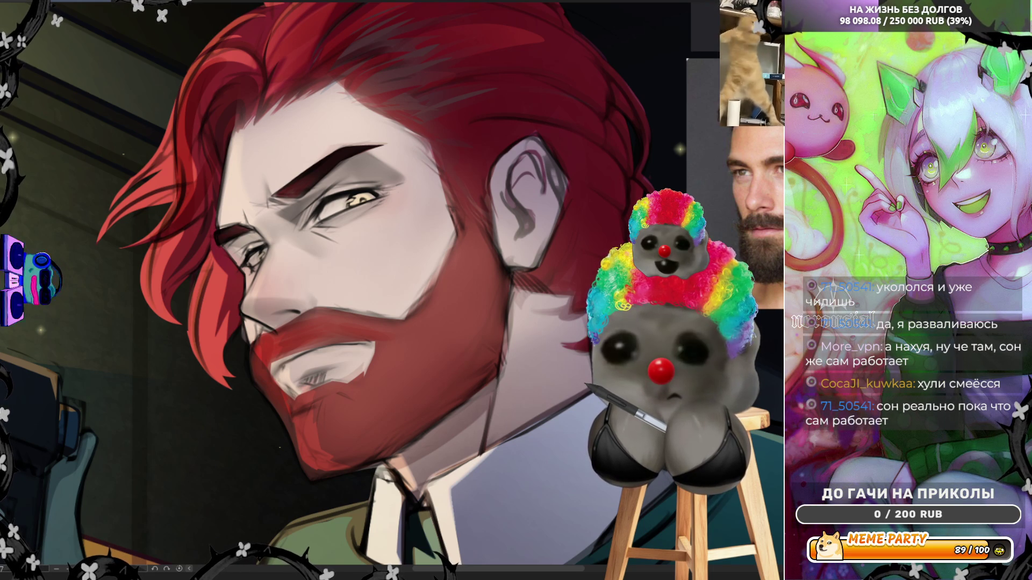
key("ctrl+minus")
key("ctrl+minus")
key("ctrl+minus")
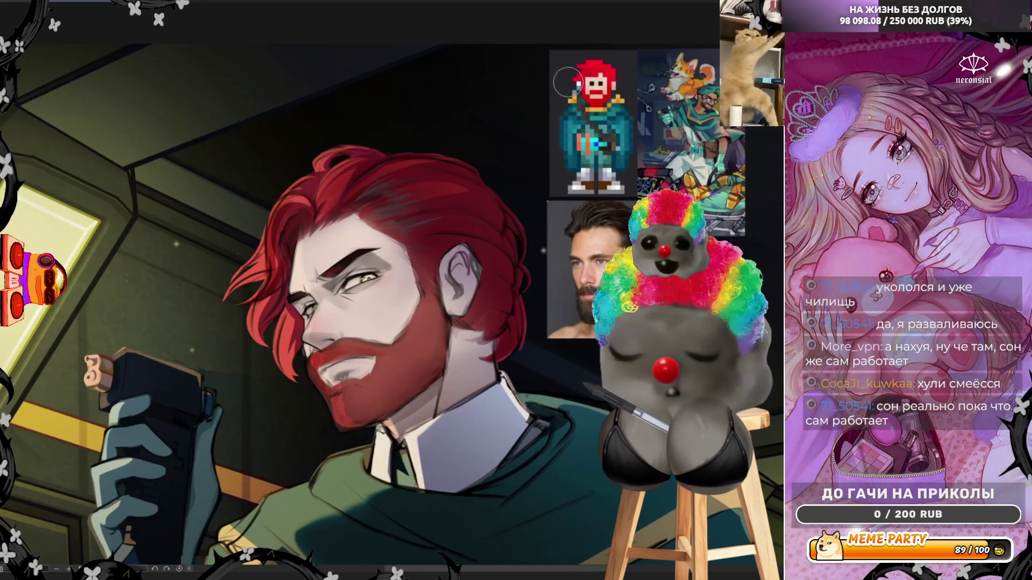
Step: Sample red from the pixel character's hair and paint pink blush over the cheek and nose
left_click_drag(568, 81, 609, 86)
scroll(334, 326, "up", 2)
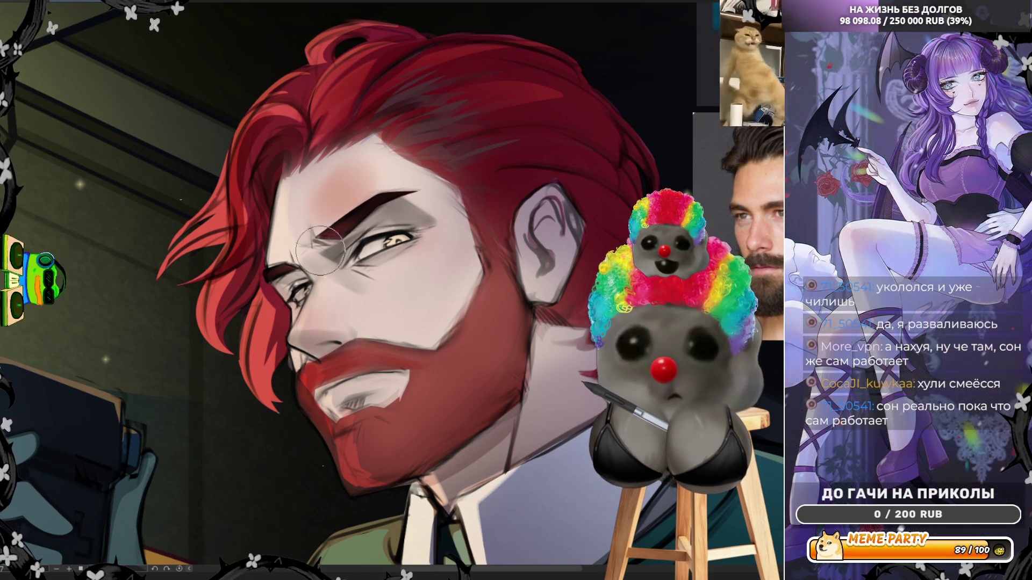
mouse_move(320, 274)
left_mouse_down()
mouse_move(323, 293)
mouse_move(408, 301)
mouse_move(441, 269)
mouse_move(350, 320)
mouse_move(447, 323)
mouse_move(460, 245)
mouse_move(462, 261)
mouse_move(425, 194)
mouse_move(365, 151)
mouse_move(419, 226)
mouse_move(336, 259)
mouse_move(371, 172)
mouse_move(301, 182)
mouse_move(280, 231)
mouse_move(314, 338)
mouse_move(374, 328)
mouse_move(381, 371)
mouse_move(356, 398)
mouse_move(386, 404)
left_mouse_up()
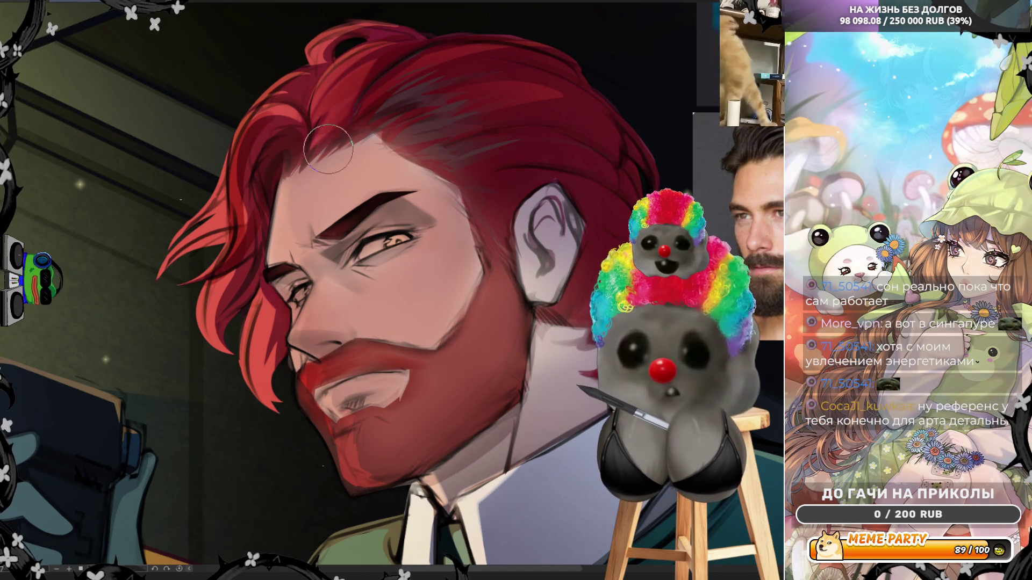
Step: Darken the shading on the ear and the outline along the neck with extra dark strokes
mouse_move(525, 204)
left_mouse_down()
mouse_move(530, 280)
mouse_move(548, 215)
mouse_move(534, 210)
left_mouse_up()
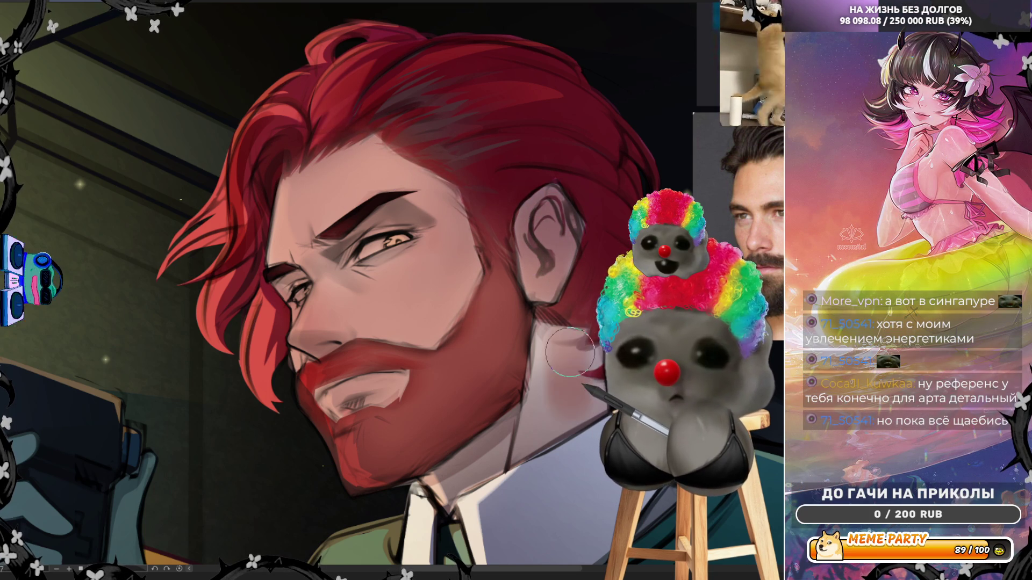
left_click_drag(540, 329, 522, 425)
mouse_move(541, 357)
left_mouse_down()
mouse_move(518, 447)
mouse_move(564, 402)
left_mouse_up()
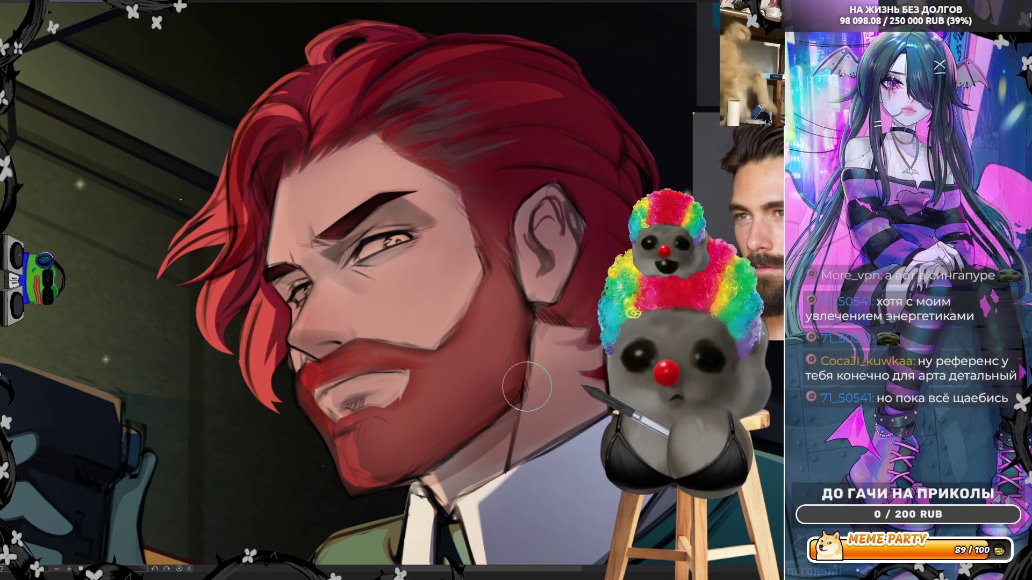
scroll(583, 153, "down", 3)
scroll(584, 153, "up", 5)
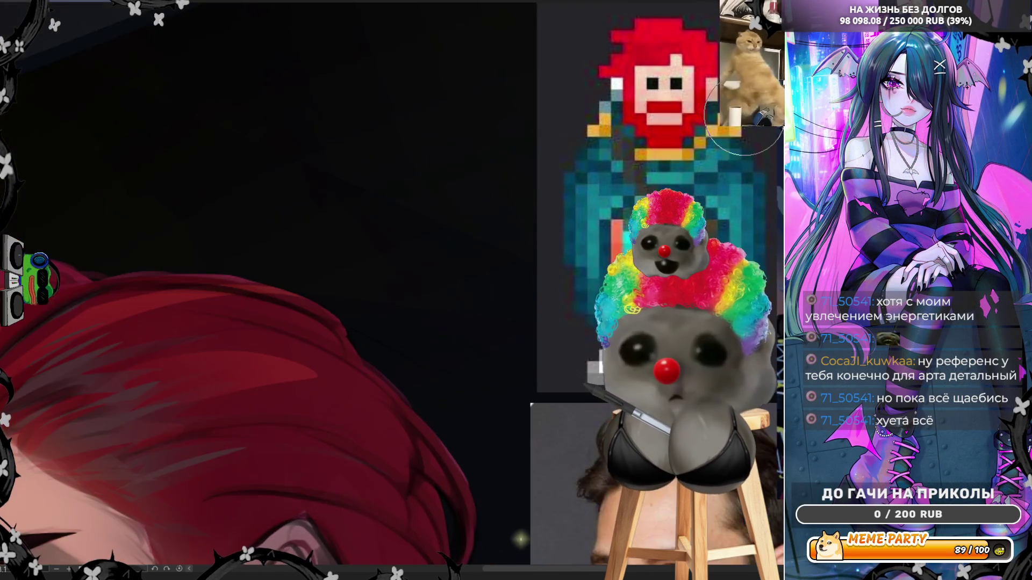
scroll(571, 223, "down", 5)
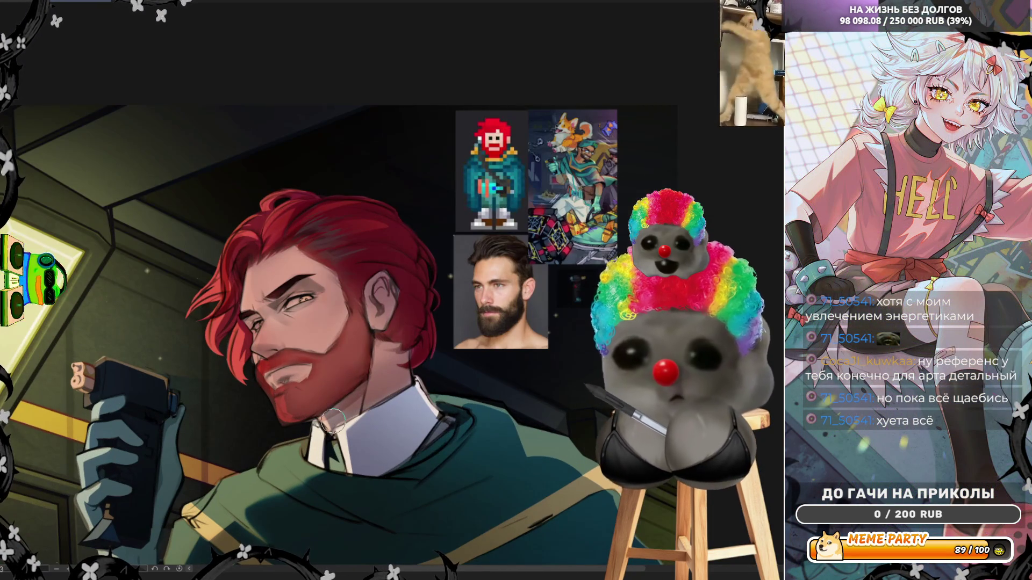
scroll(323, 422, "up", 3)
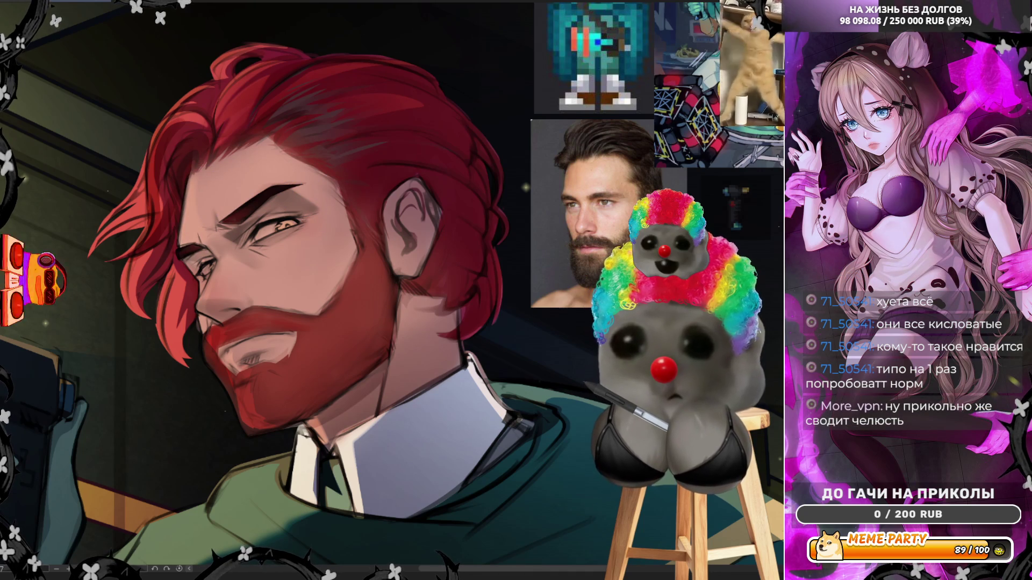
Step: Flip the canvas view horizontally and zoom in to inspect the man's face
key("h")
scroll(489, 184, "down", 5)
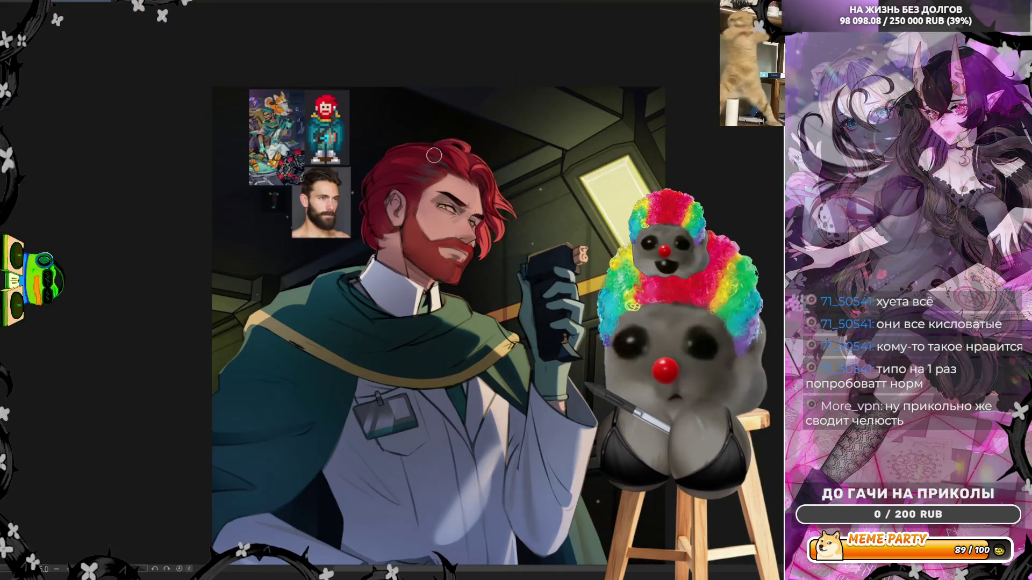
scroll(489, 184, "up", 1)
scroll(438, 164, "up", 1)
scroll(438, 164, "up", 1)
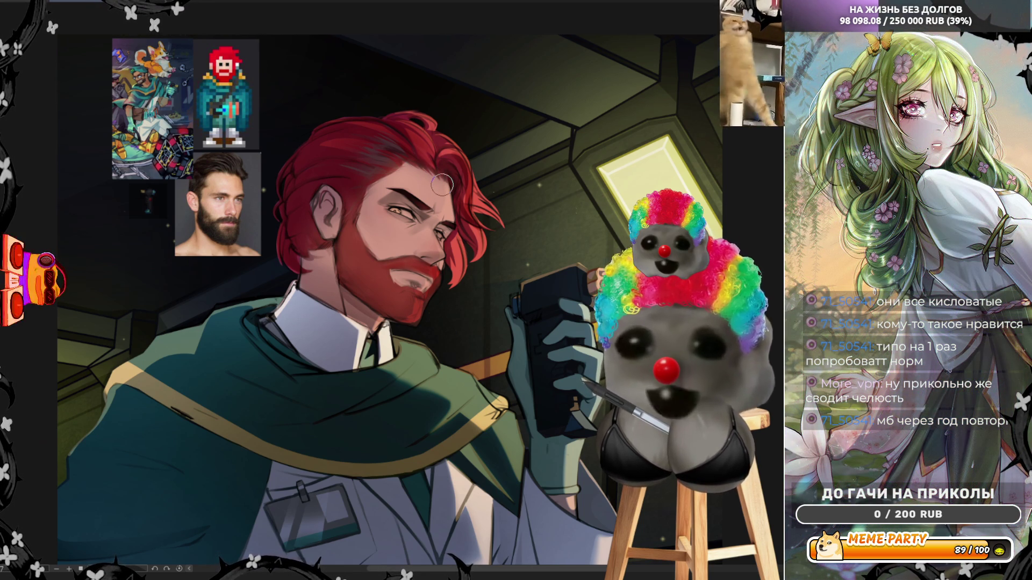
scroll(442, 185, "up", 5)
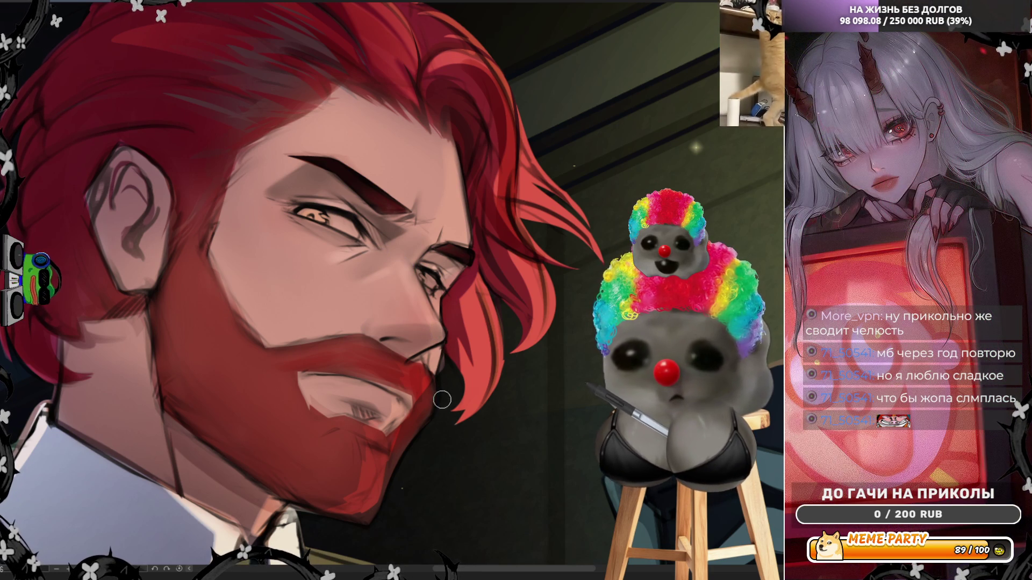
Step: Flip the view back to normal and fit the full character on screen
key("h")
key("ctrl+0")
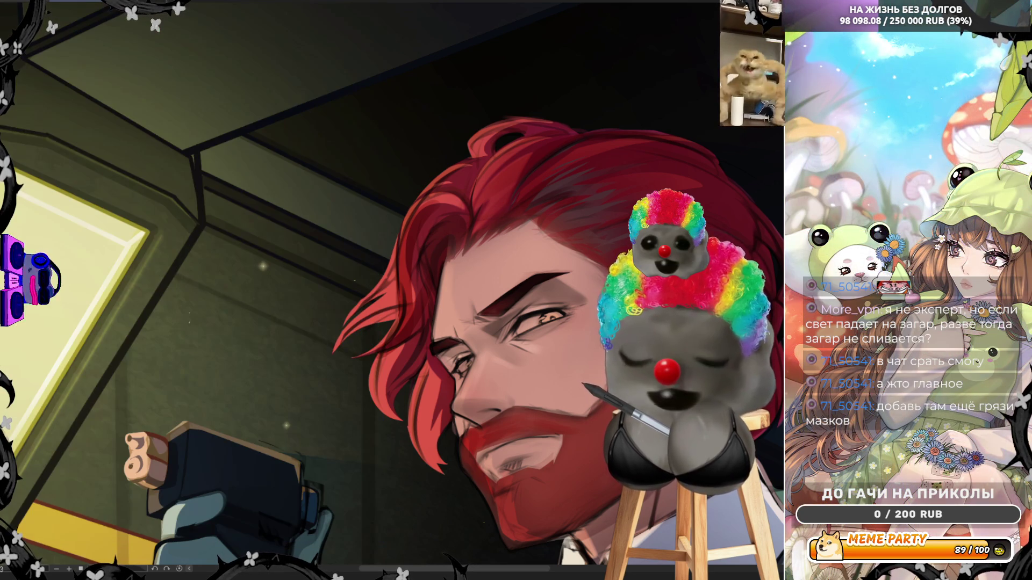
key("minus")
key("minus")
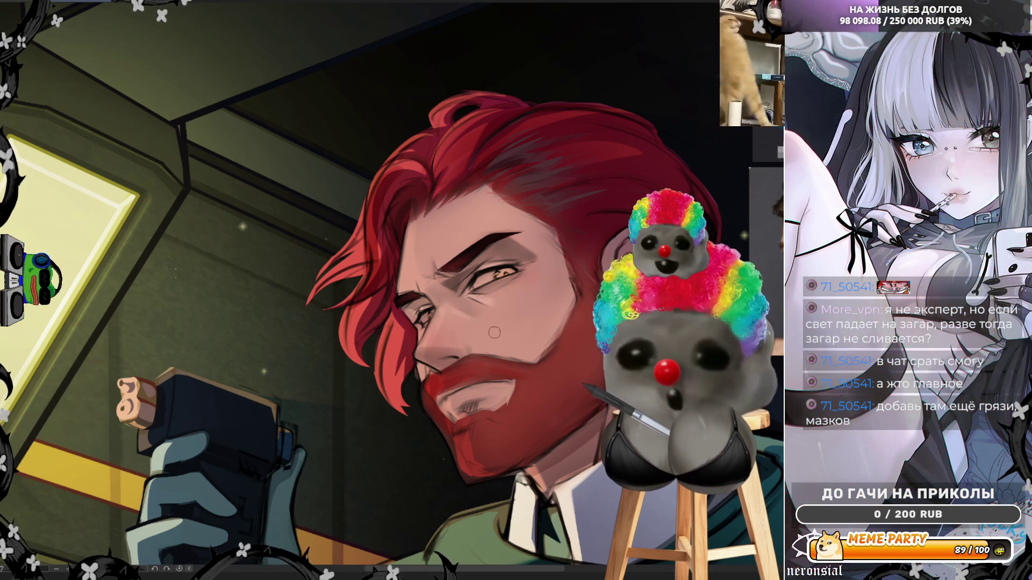
key("ctrl+minus")
key("ctrl+minus")
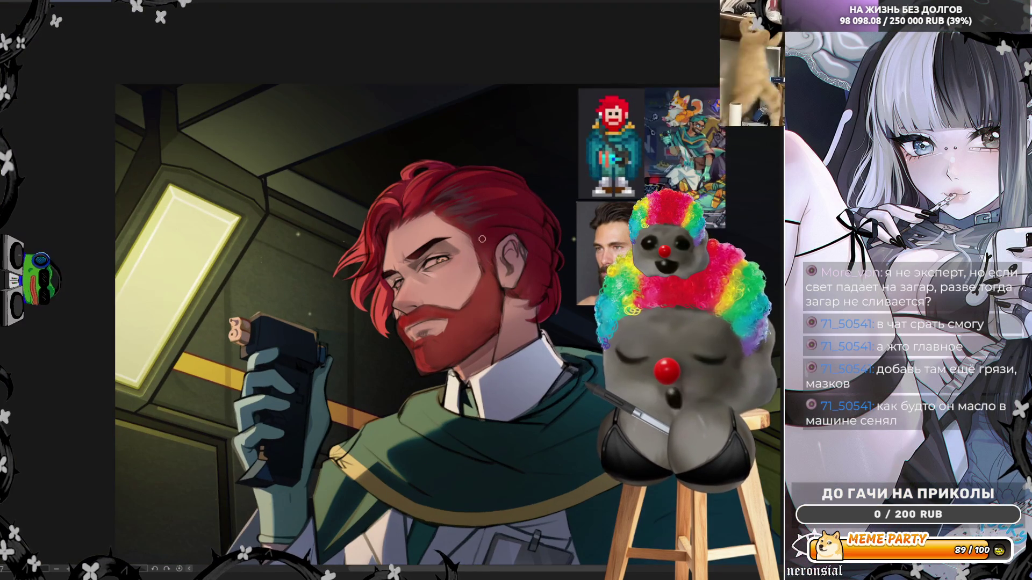
scroll(482, 239, "up", 1)
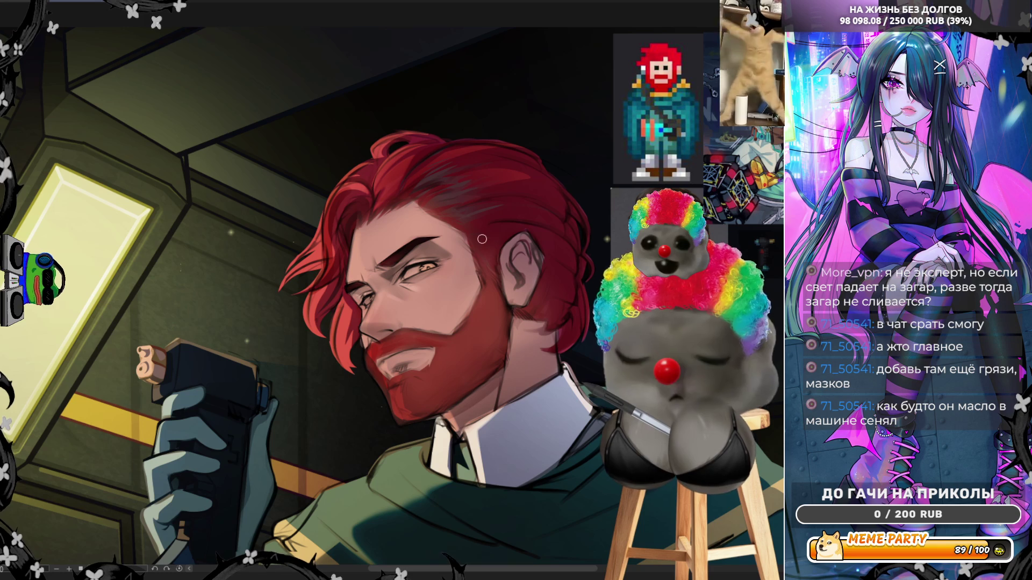
scroll(482, 239, "up", 3)
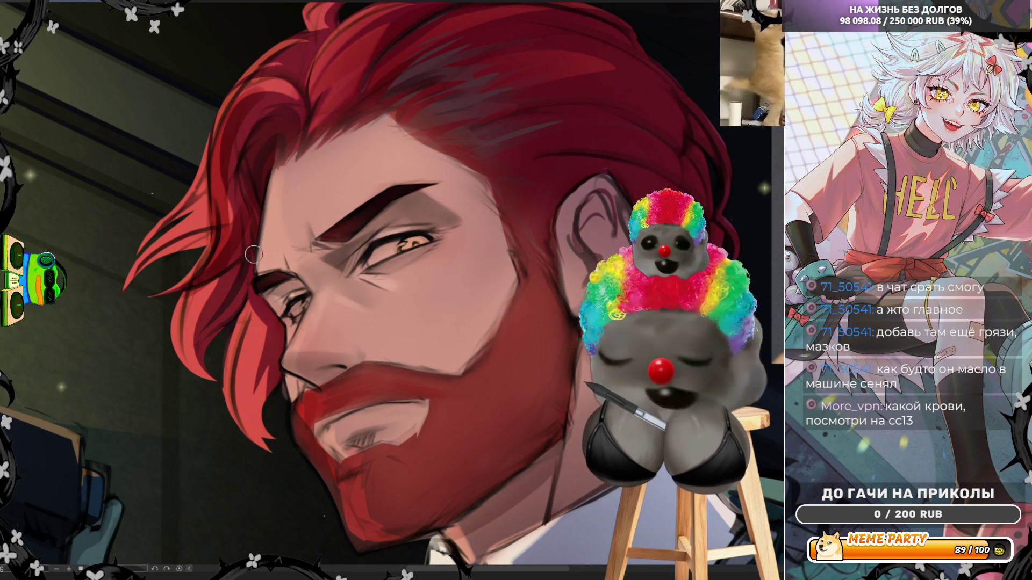
Step: Refine the hair strands while flipping the view to check, then sample a colour from the painting
scroll(337, 177, "down", 2)
scroll(344, 268, "up", 3)
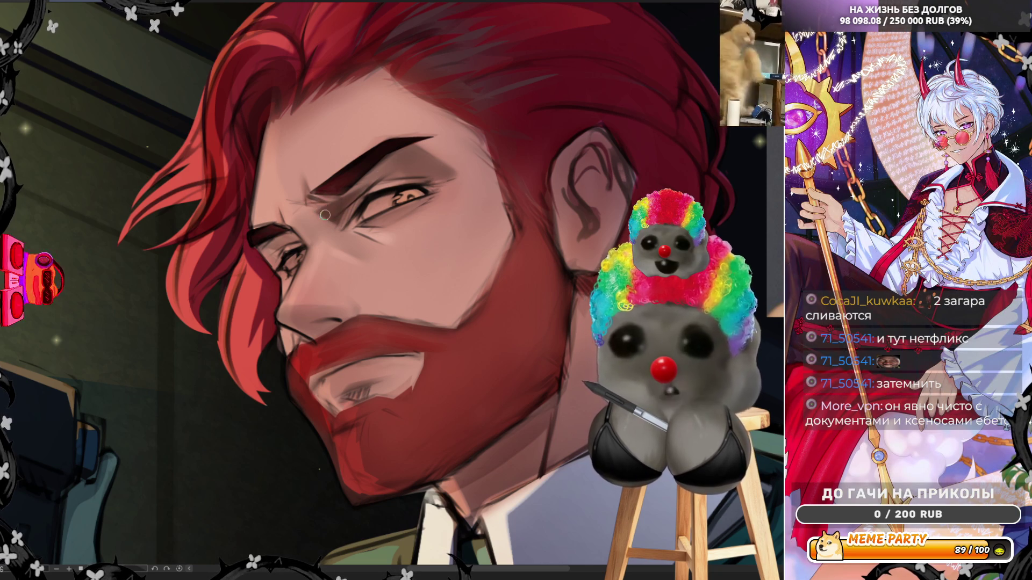
key("h")
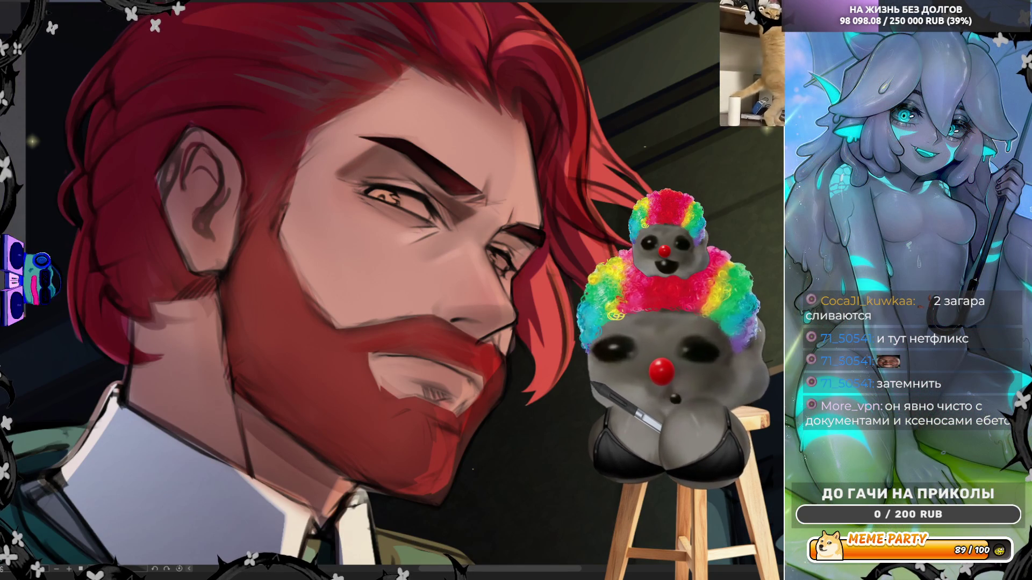
scroll(448, 168, "down", 2)
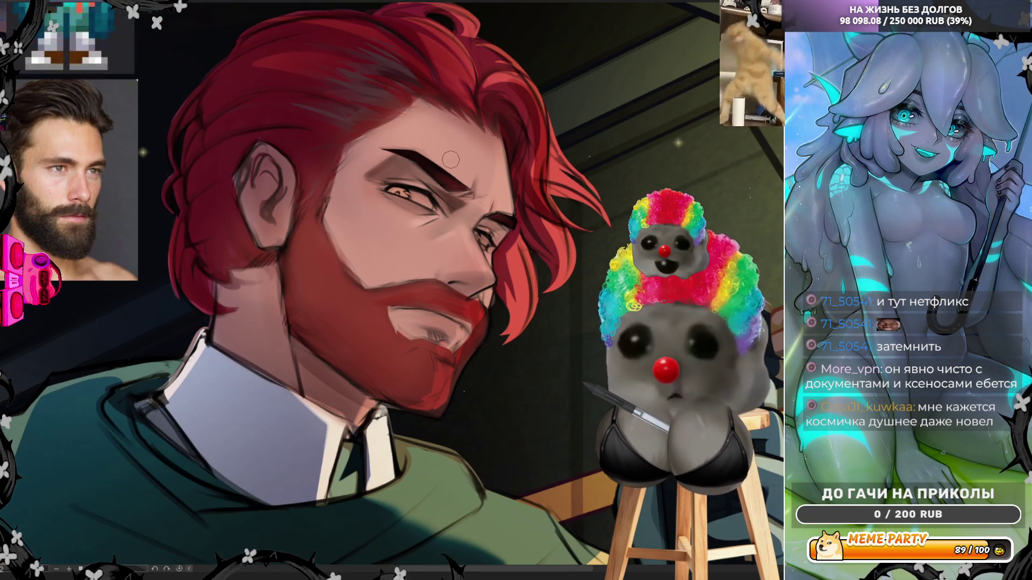
scroll(526, 215, "down", 1)
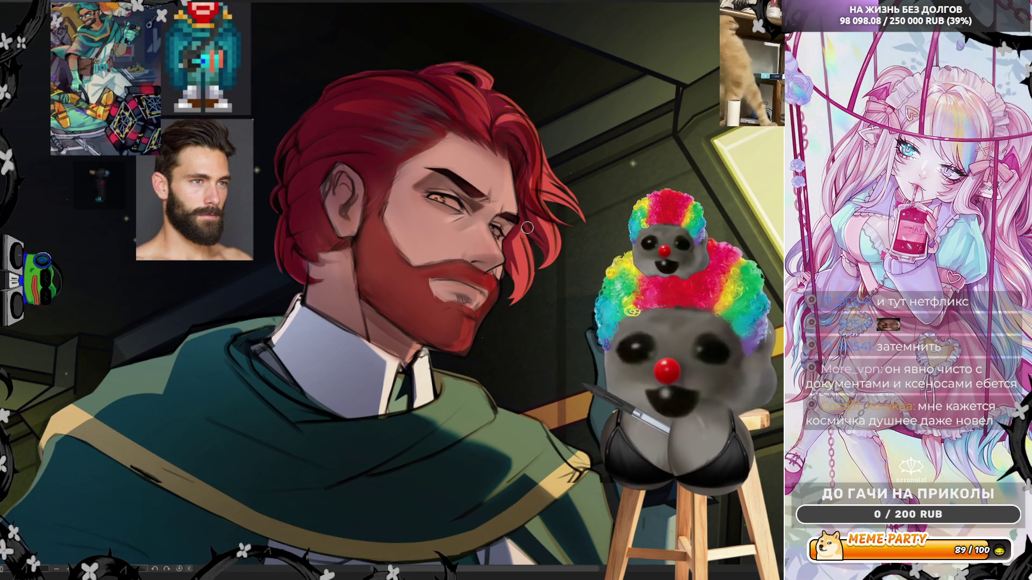
scroll(398, 141, "up", 3)
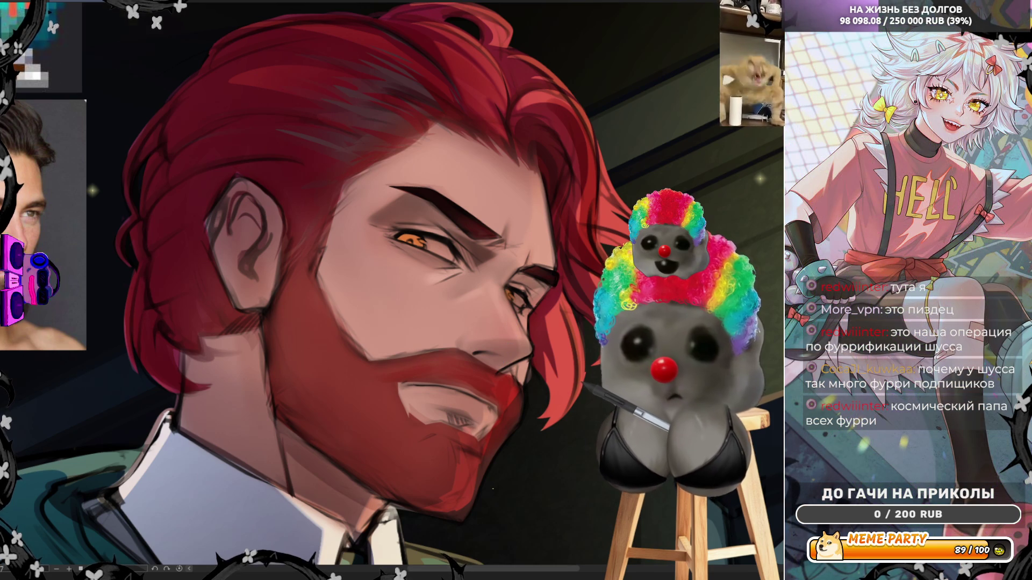
key("h")
mouse_move(512, 470)
left_mouse_down()
mouse_move(486, 516)
mouse_move(498, 510)
left_mouse_up()
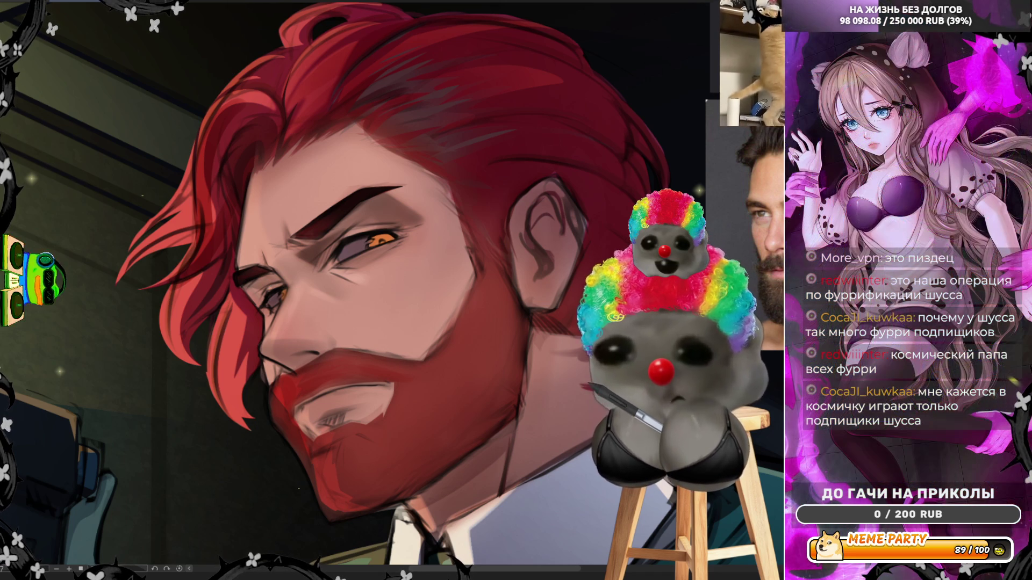
Step: Fit the illustration in view, zoom back in, undo the pale jaw-and-neck stroke, and mirror the view
scroll(396, 285, "up", 1)
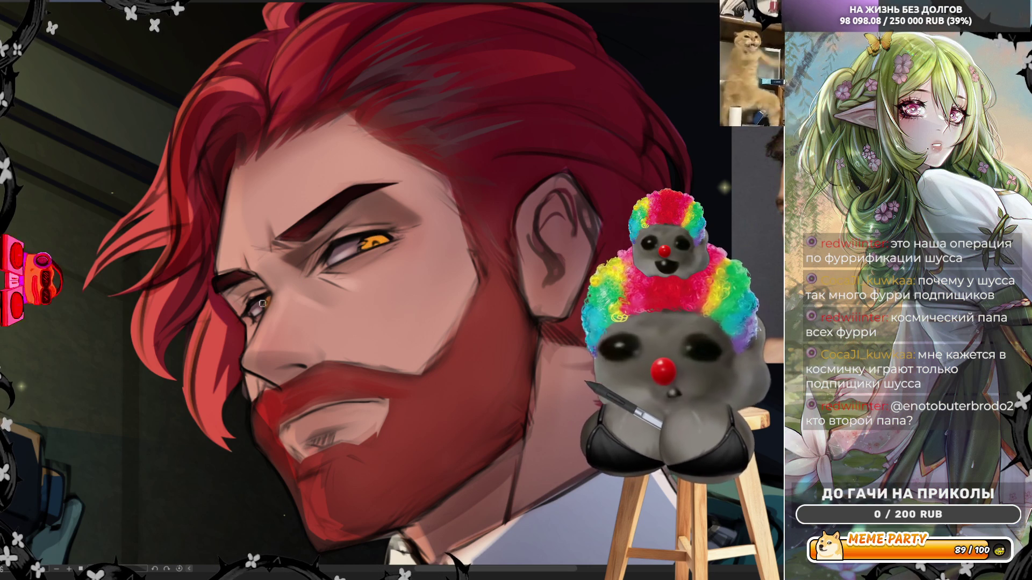
key("ctrl+minus")
key("ctrl+minus")
key("ctrl+minus")
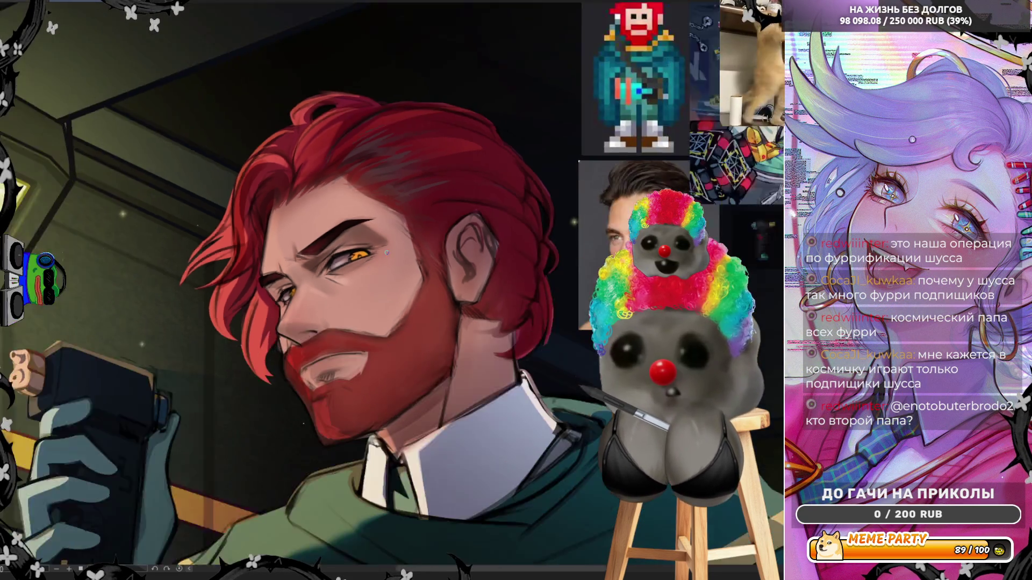
scroll(380, 249, "up", 5)
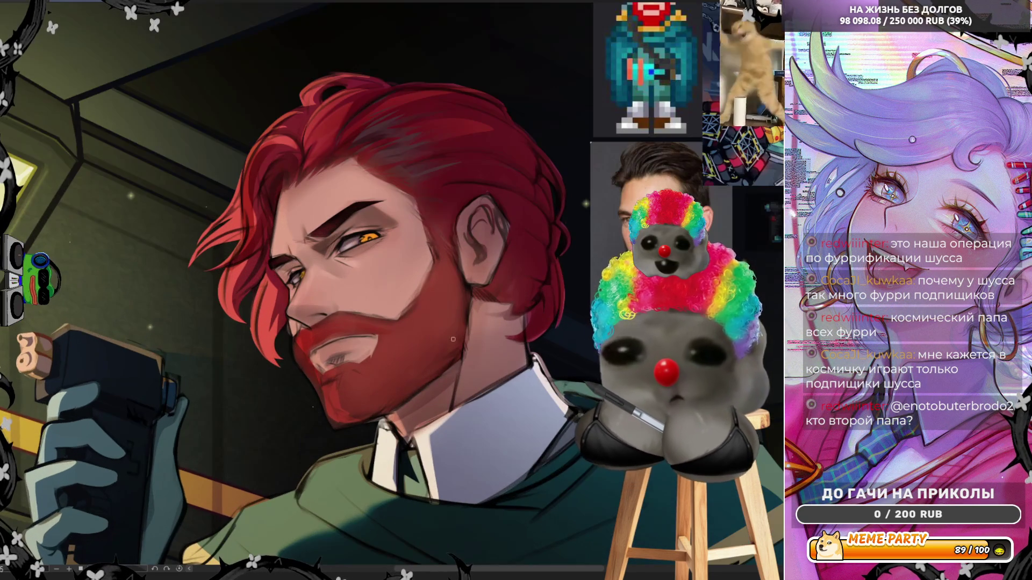
scroll(280, 188, "up", 2)
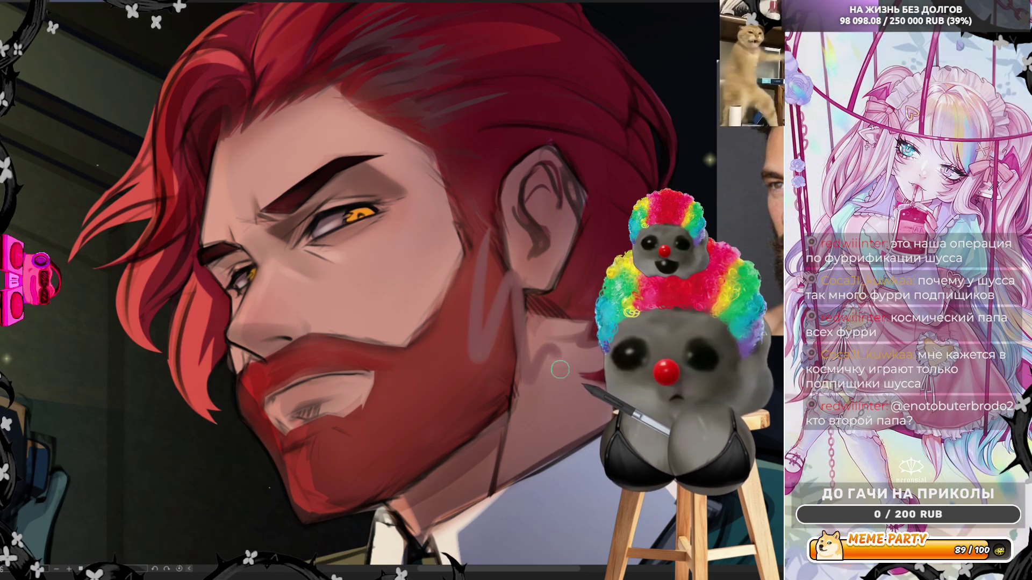
key("ctrl+z")
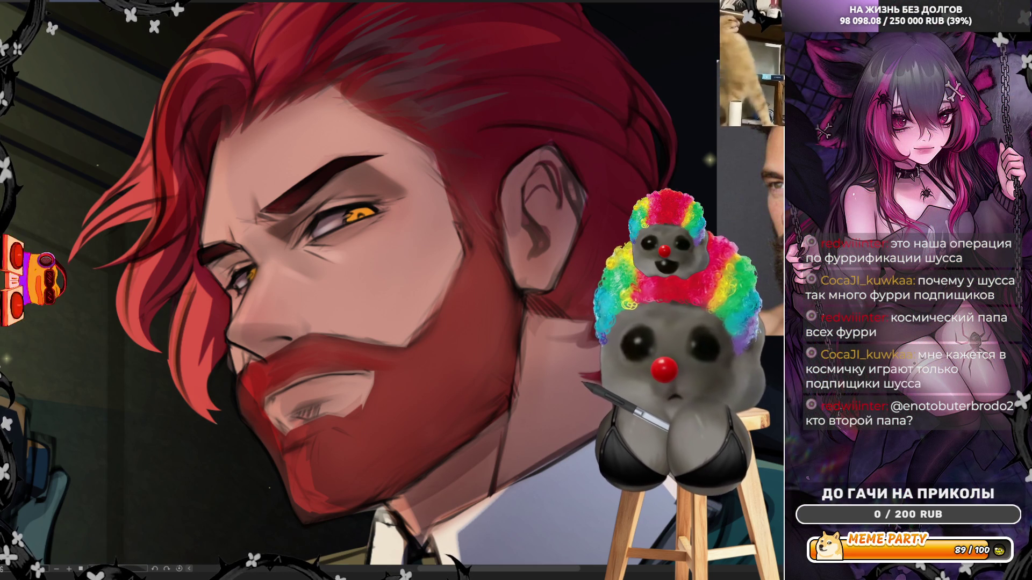
key("h")
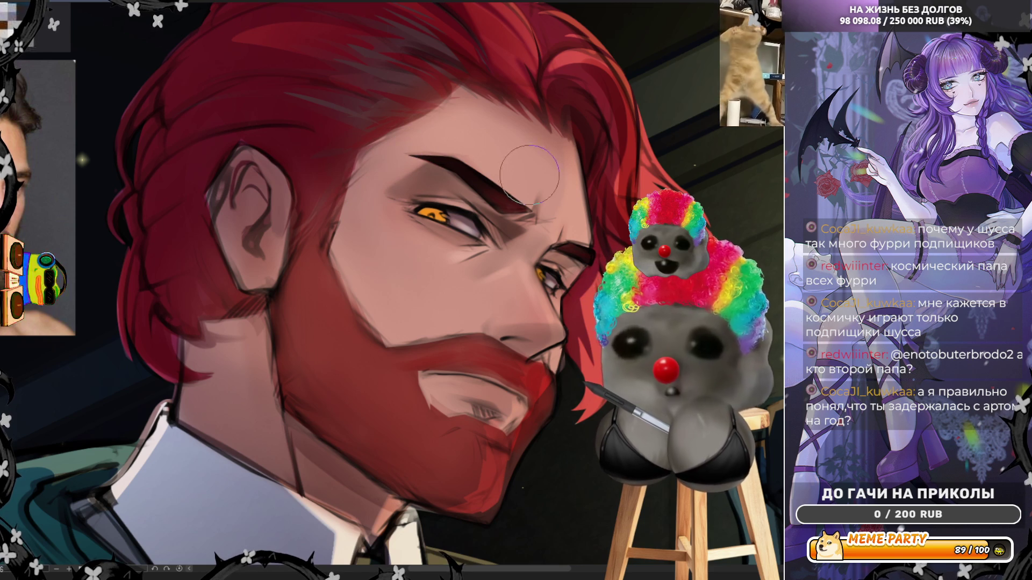
Step: Pan and rotate the view, sample the forehead skin colour, then mirror the view
left_click_drag(408, 290, 355, 298)
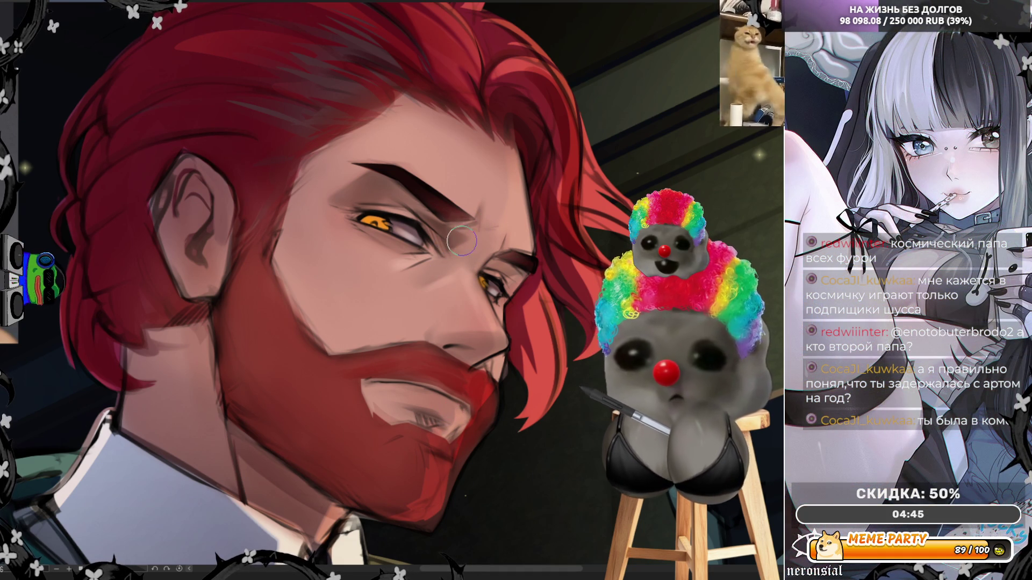
left_click(472, 177, "alt")
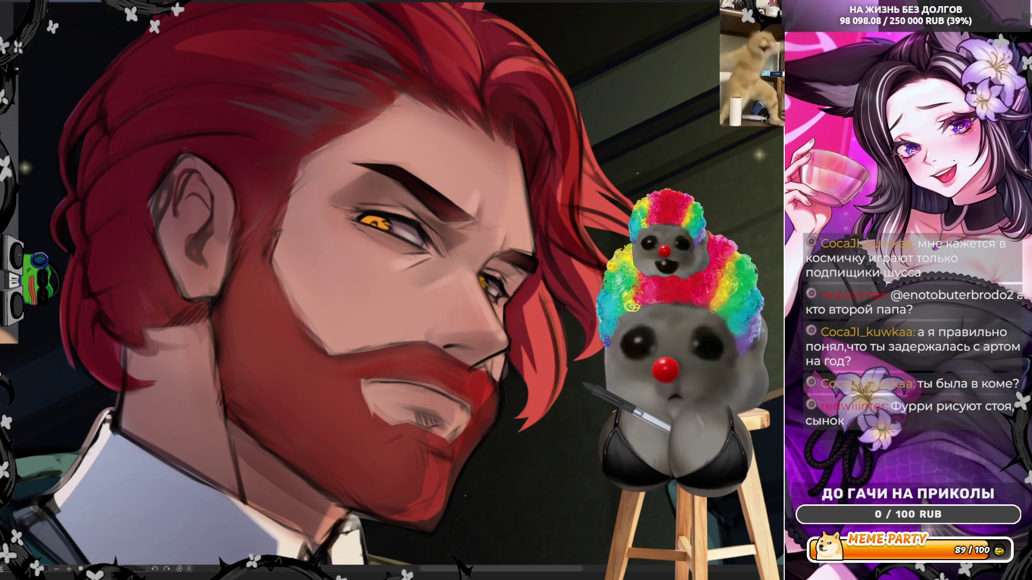
key("h")
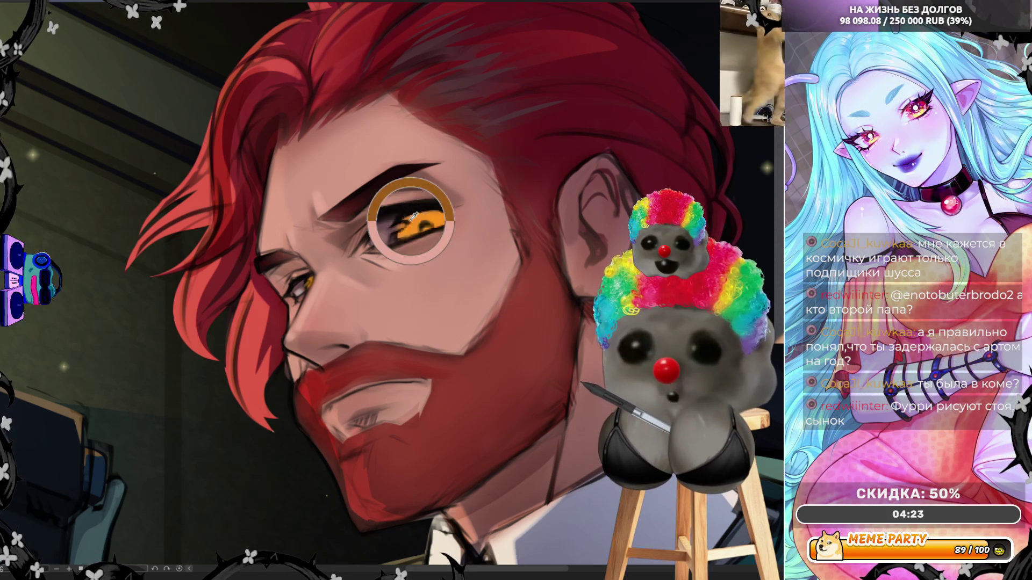
Step: Sample colours around the eye to paint the golden iris and hair, then zoom out
left_click(448, 221, "alt")
left_click(422, 219, "alt")
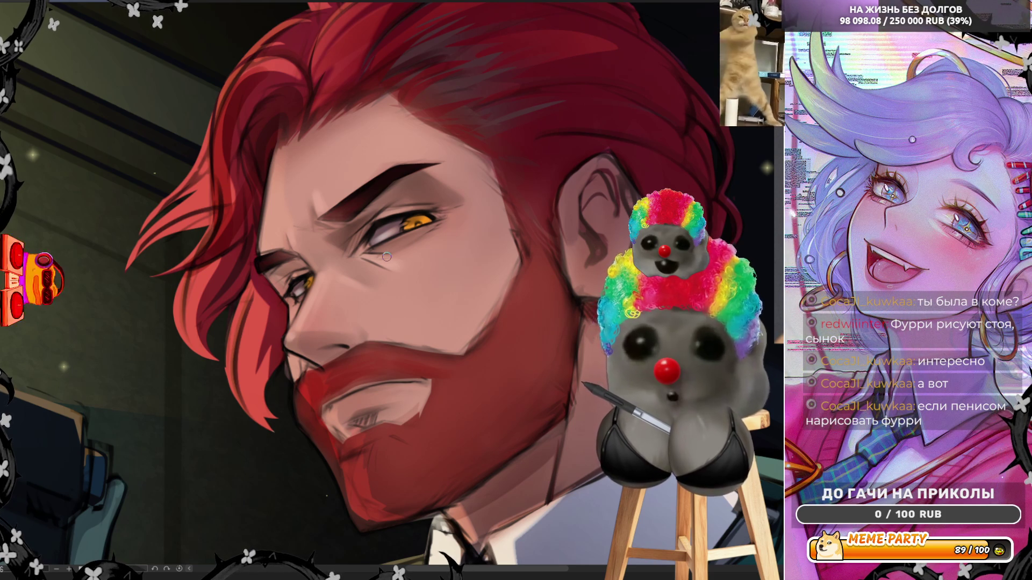
scroll(387, 257, "down", 1)
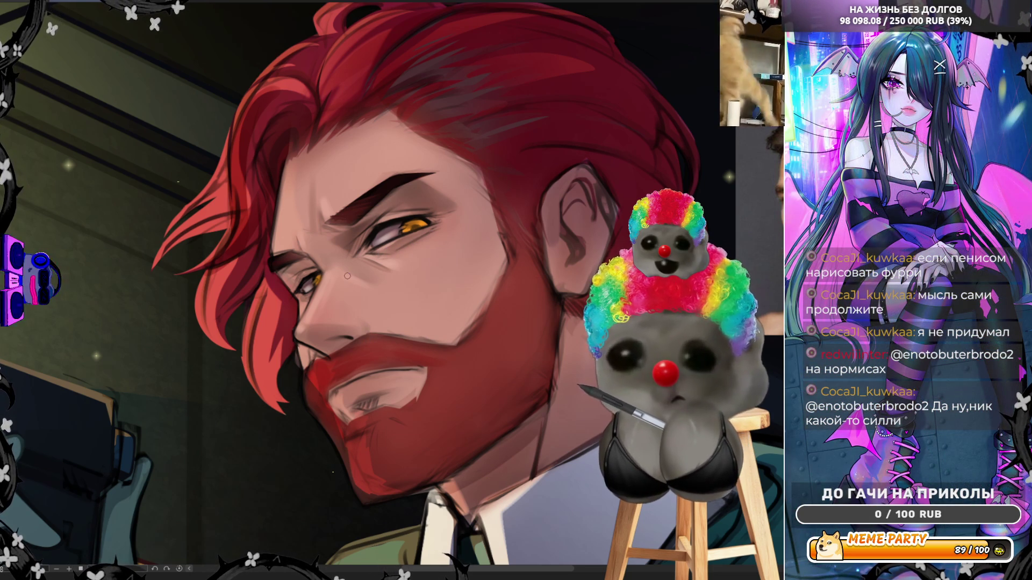
scroll(348, 276, "down", 8)
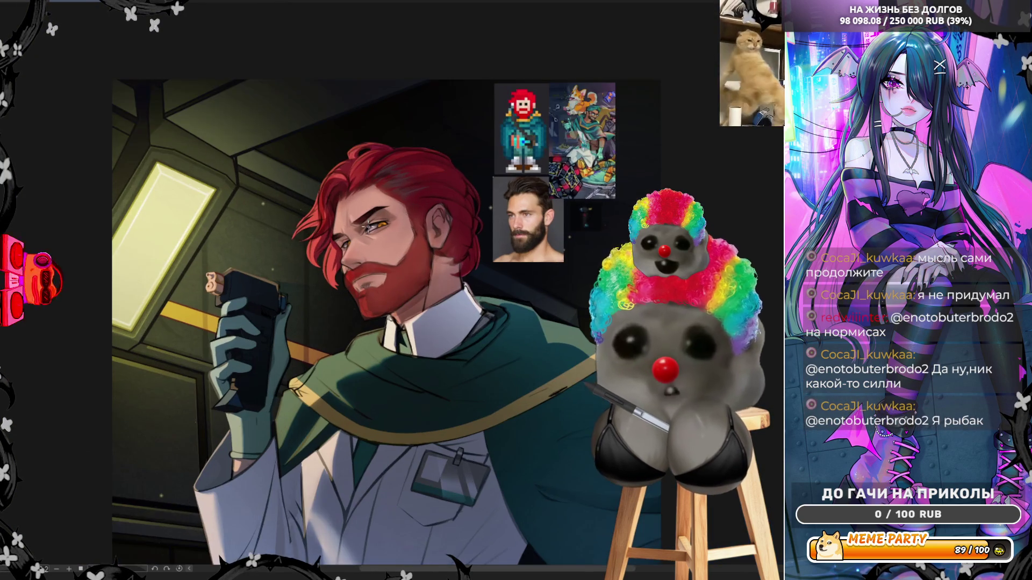
Step: Mirror the view so the man faces right and zoom in until his face fills the screen
scroll(326, 282, "up", 4)
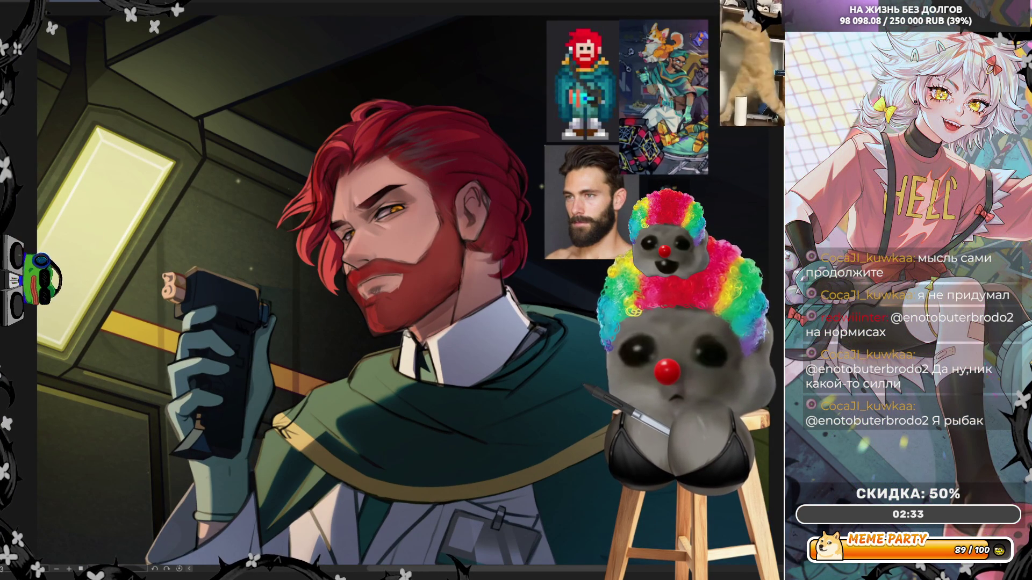
key("h")
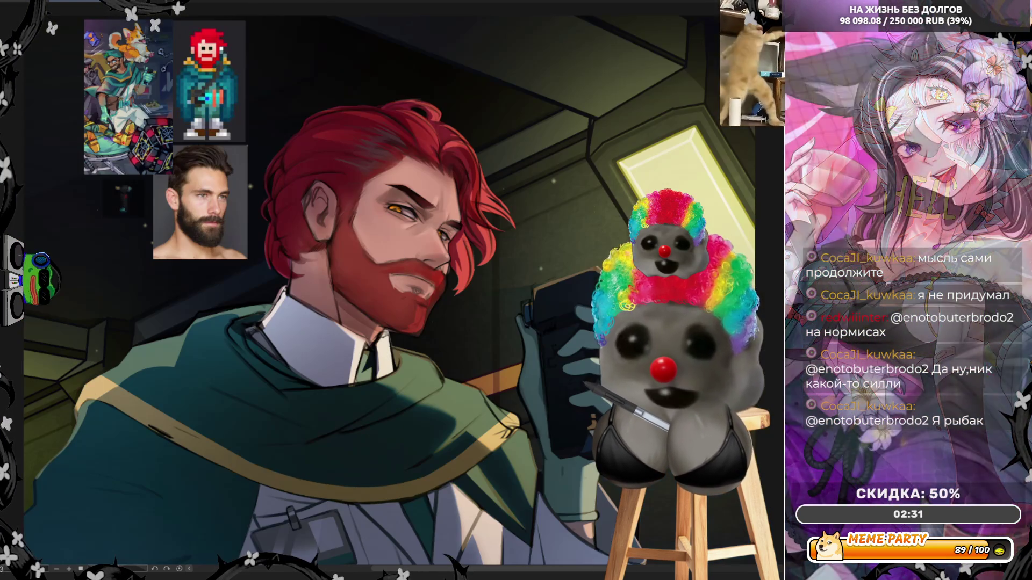
scroll(509, 121, "down", 2)
scroll(516, 303, "up", 3)
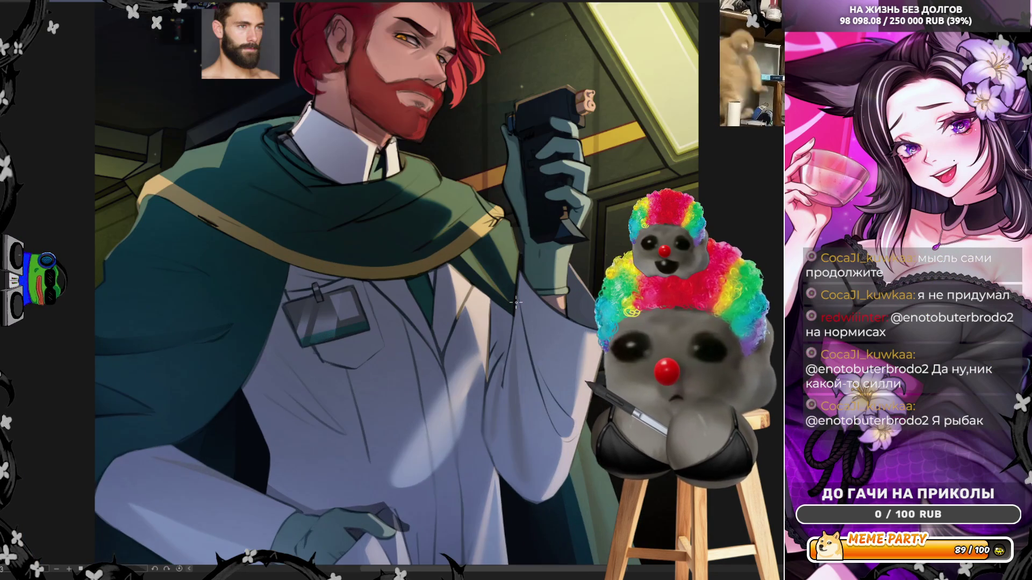
scroll(515, 321, "down", 1)
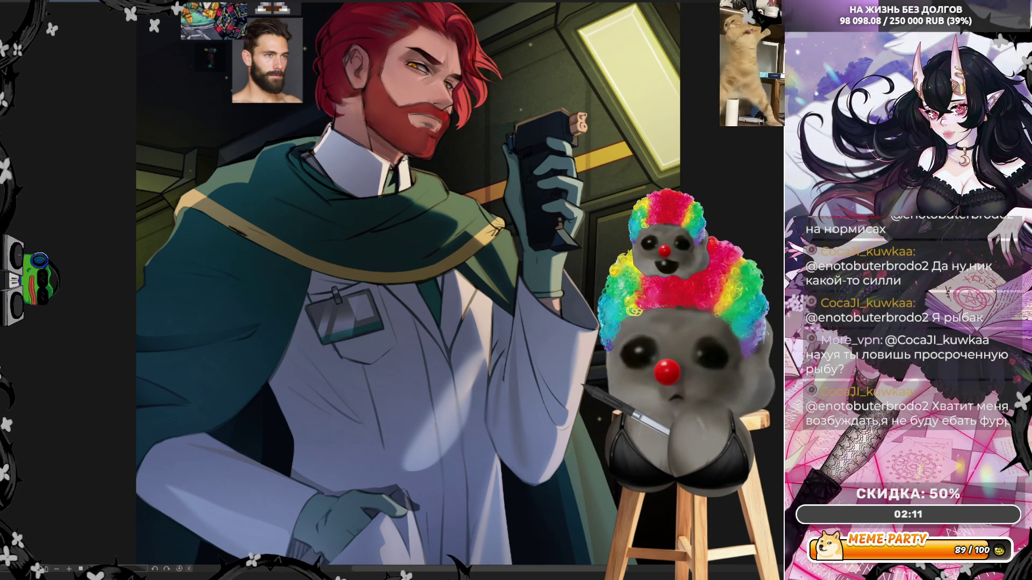
scroll(526, 156, "up", 4)
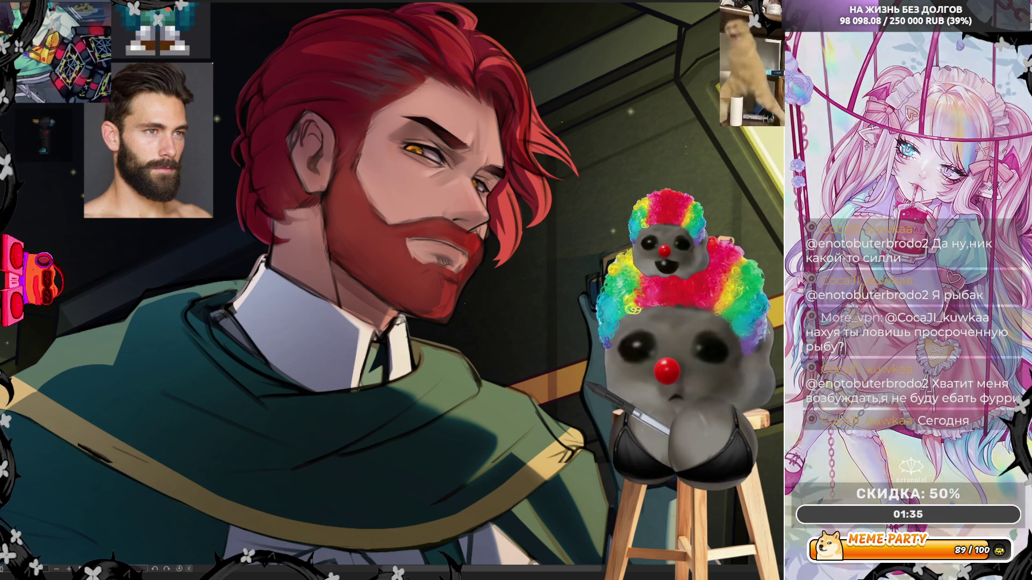
scroll(376, 290, "up", 3)
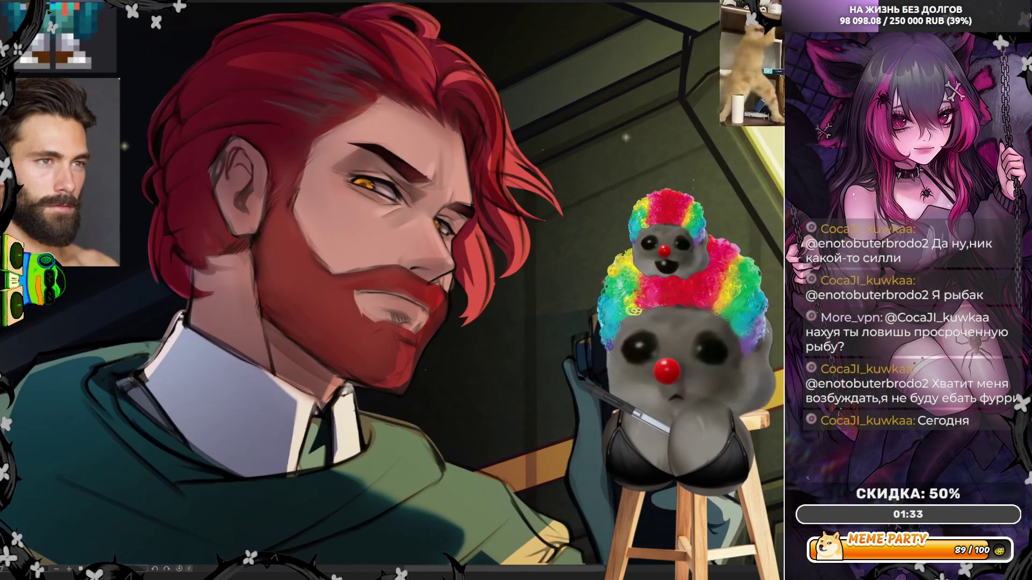
scroll(585, 211, "up", 2)
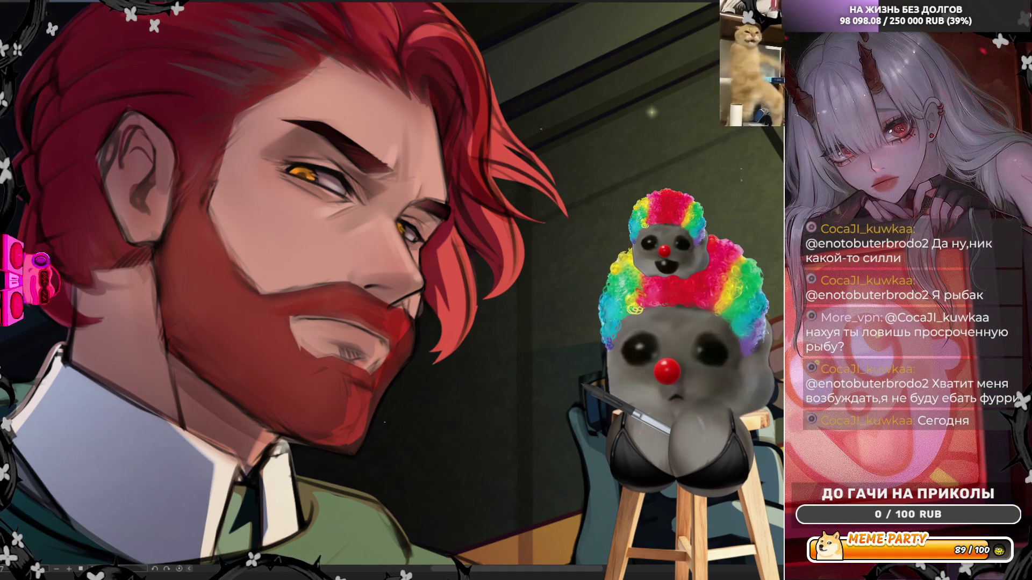
Step: Outline and fill a shadow shape from the forehead down the left side of the face
scroll(539, 279, "up", 1)
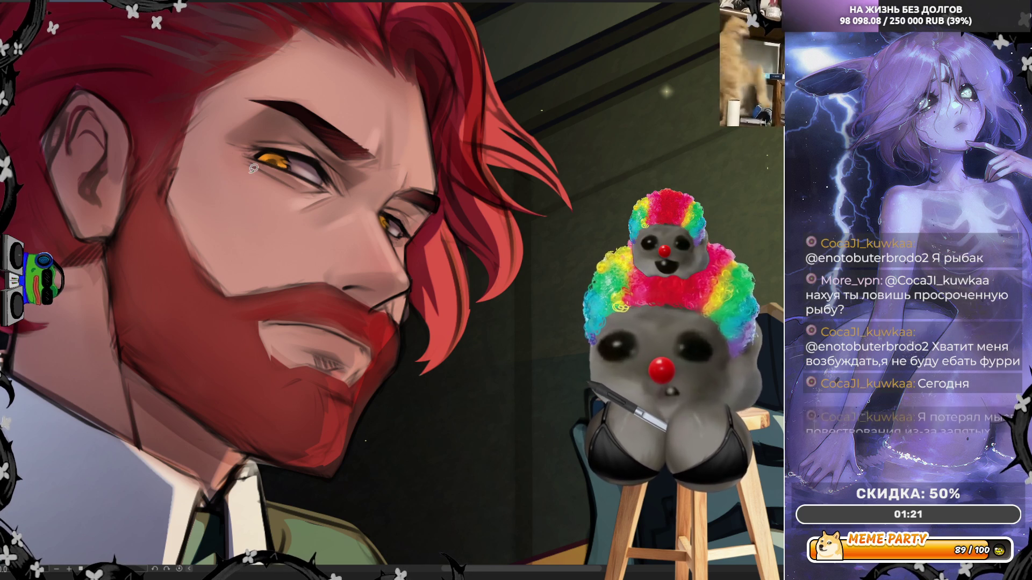
mouse_move(240, 157)
left_mouse_down()
mouse_move(225, 173)
mouse_move(262, 268)
mouse_move(263, 376)
mouse_move(299, 433)
mouse_move(344, 466)
mouse_move(323, 479)
mouse_move(203, 451)
mouse_move(120, 278)
mouse_move(146, 94)
left_mouse_up()
mouse_move(209, 42)
left_mouse_down()
mouse_move(234, 41)
mouse_move(259, 70)
left_mouse_up()
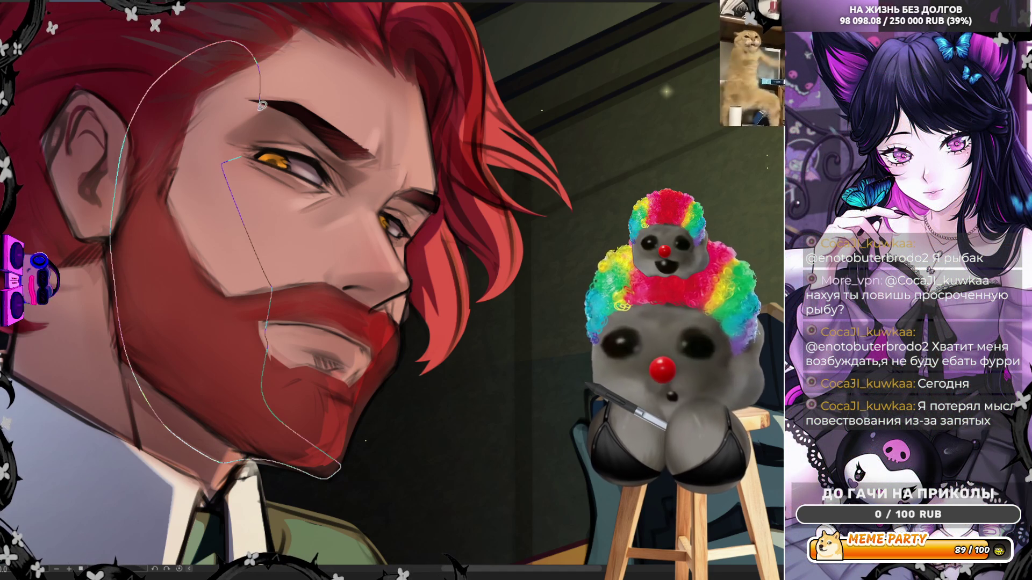
left_click_drag(260, 111, 240, 157)
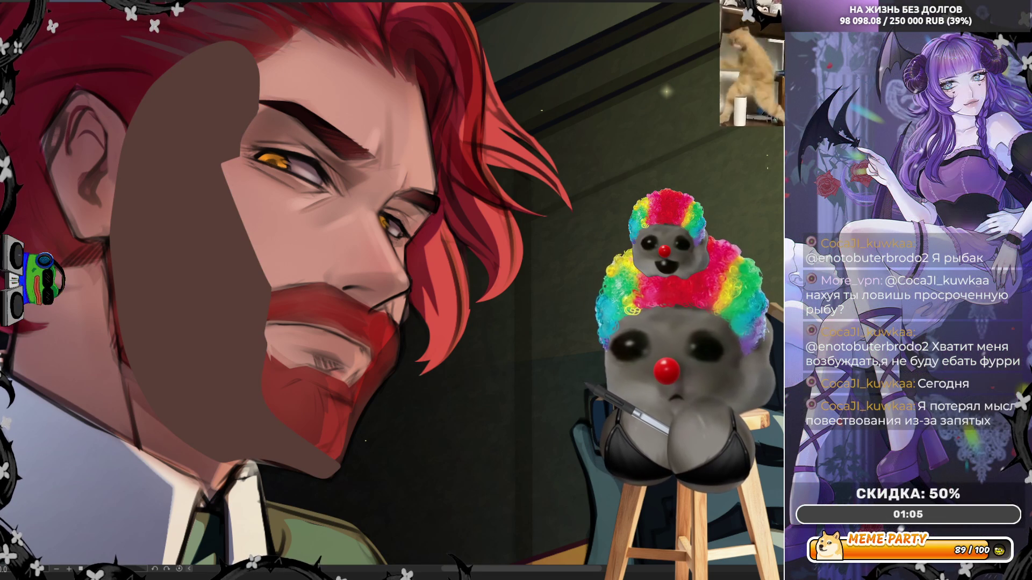
Step: Set the shadow to Multiply with lower opacity, undo a stray jaw line, checking it mirrored
key("shift+alt+m")
key("h")
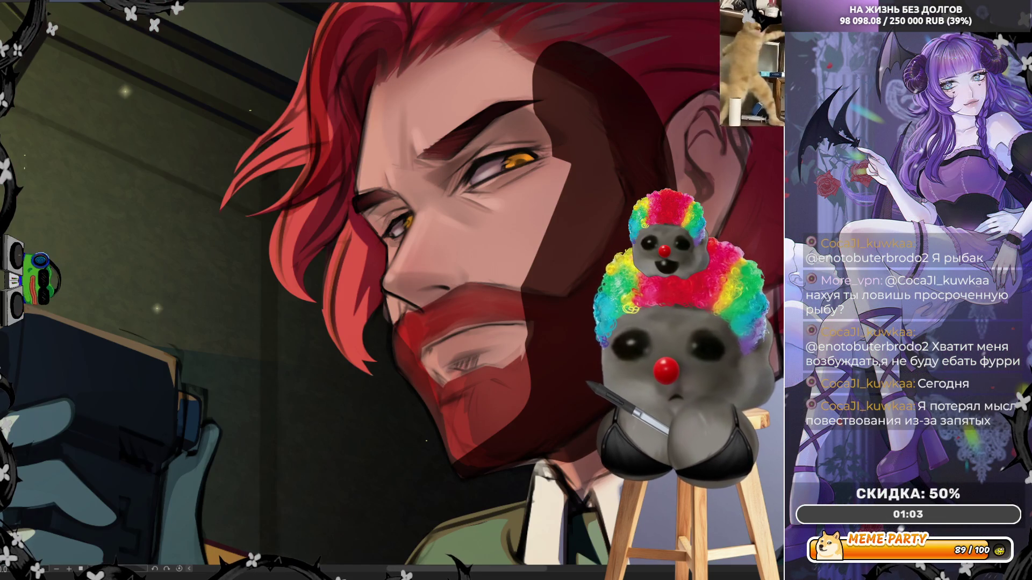
key("5")
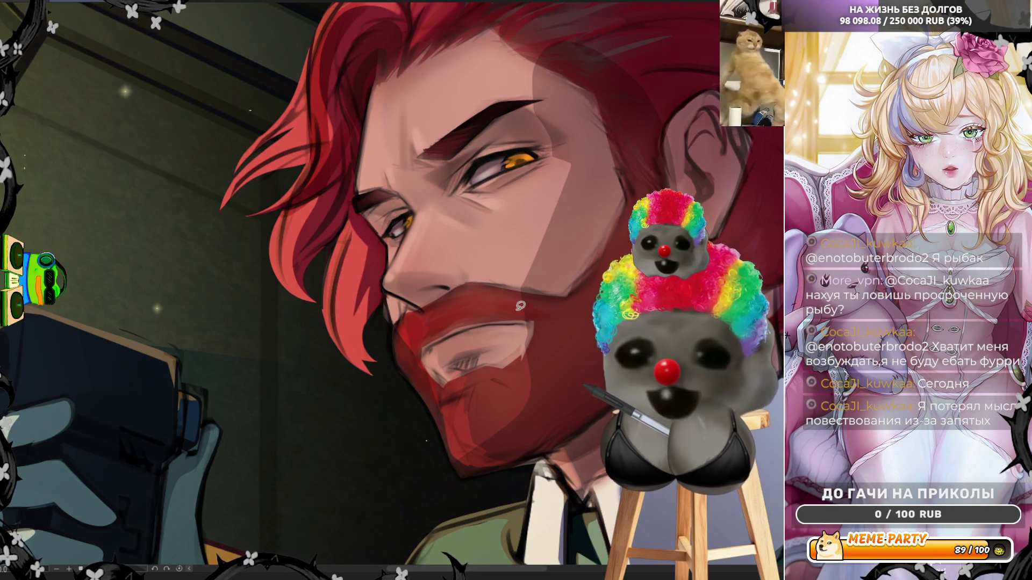
mouse_move(578, 149)
left_mouse_down()
mouse_move(513, 291)
mouse_move(530, 393)
mouse_move(454, 460)
mouse_move(461, 477)
left_mouse_up()
key("ctrl+z")
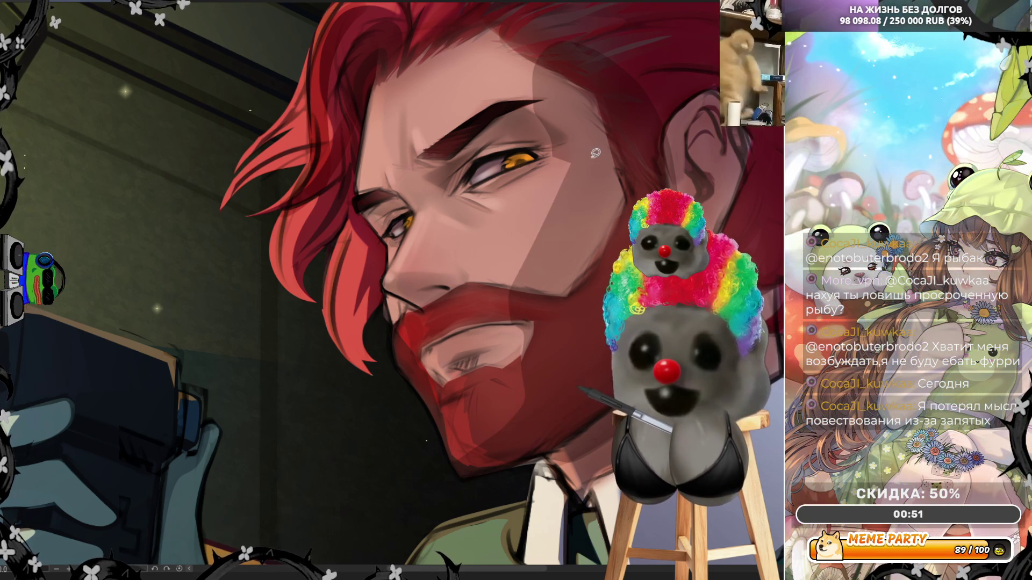
key("h")
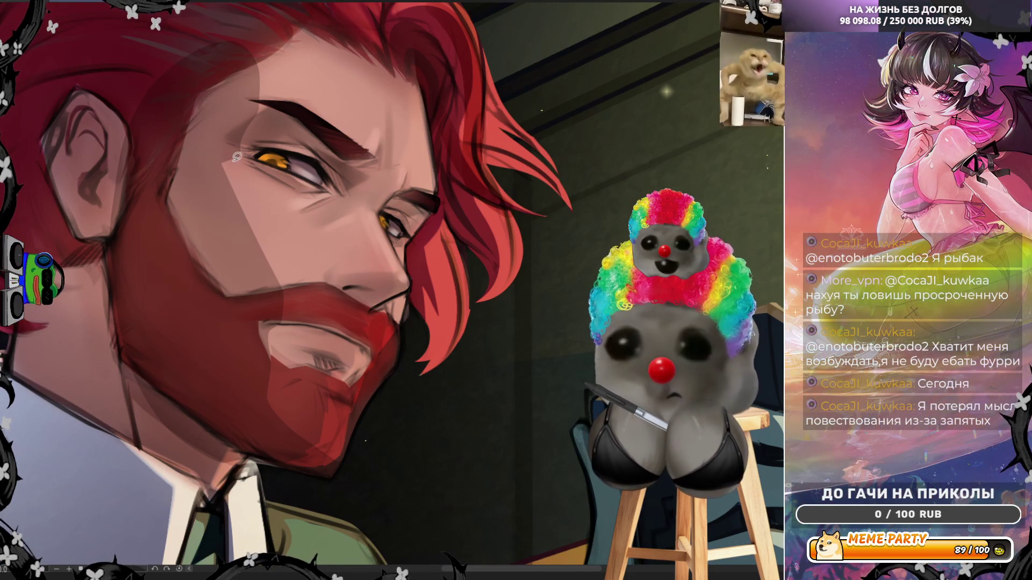
Step: Lasso-fill a shadow shape around the left eye, extending up into the hair
mouse_move(219, 172)
left_mouse_down()
mouse_move(242, 161)
mouse_move(379, 210)
mouse_move(401, 232)
left_mouse_up()
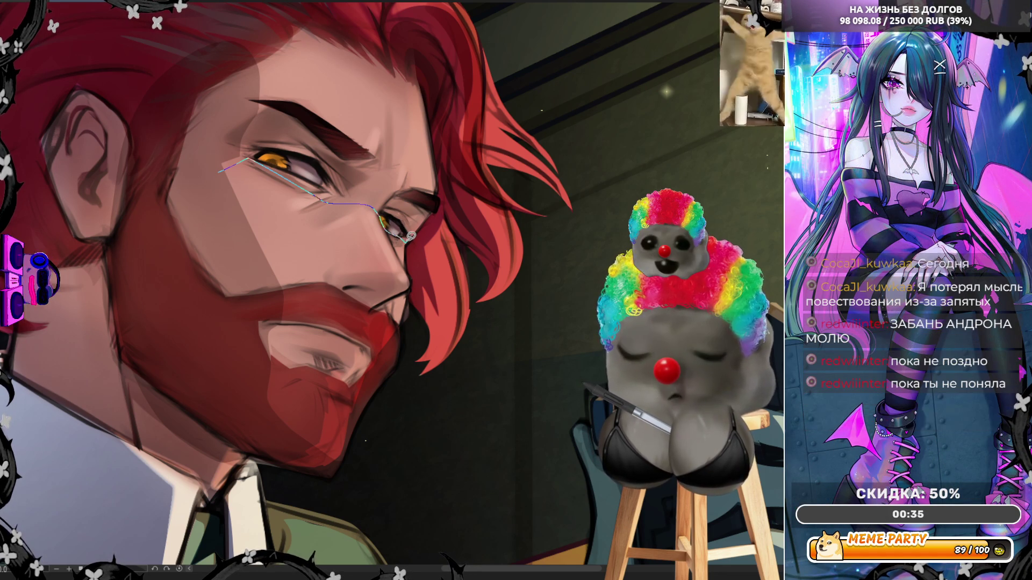
mouse_move(413, 231)
left_mouse_down()
mouse_move(440, 200)
mouse_move(430, 123)
left_mouse_up()
mouse_move(425, 79)
left_mouse_down()
mouse_move(327, 28)
mouse_move(274, 22)
mouse_move(240, 44)
left_mouse_up()
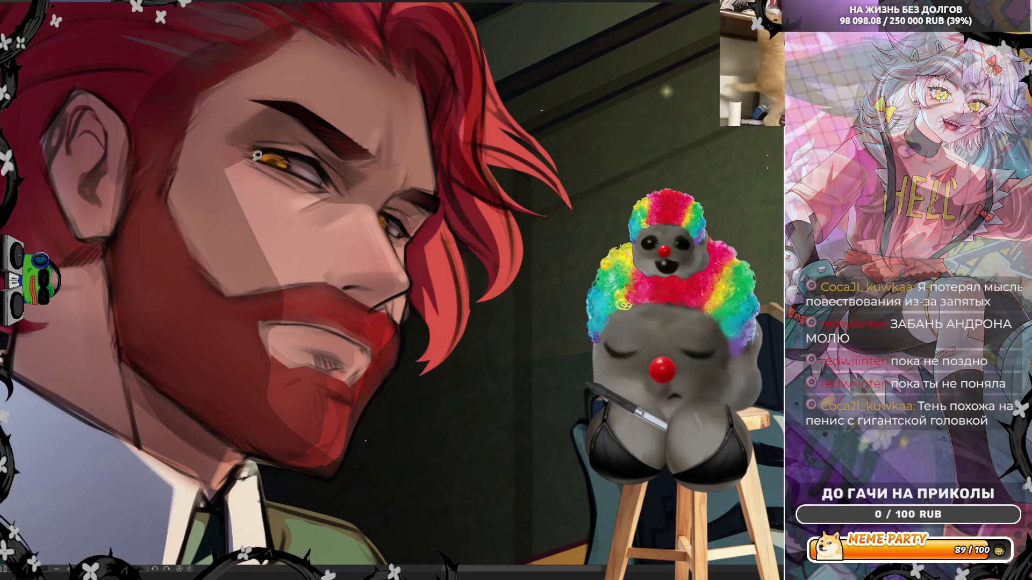
Step: Add shadow shapes under the eye and along the brow to the hairline, checking mirrored
mouse_move(235, 162)
left_mouse_down()
mouse_move(322, 198)
mouse_move(335, 168)
mouse_move(264, 116)
left_mouse_up()
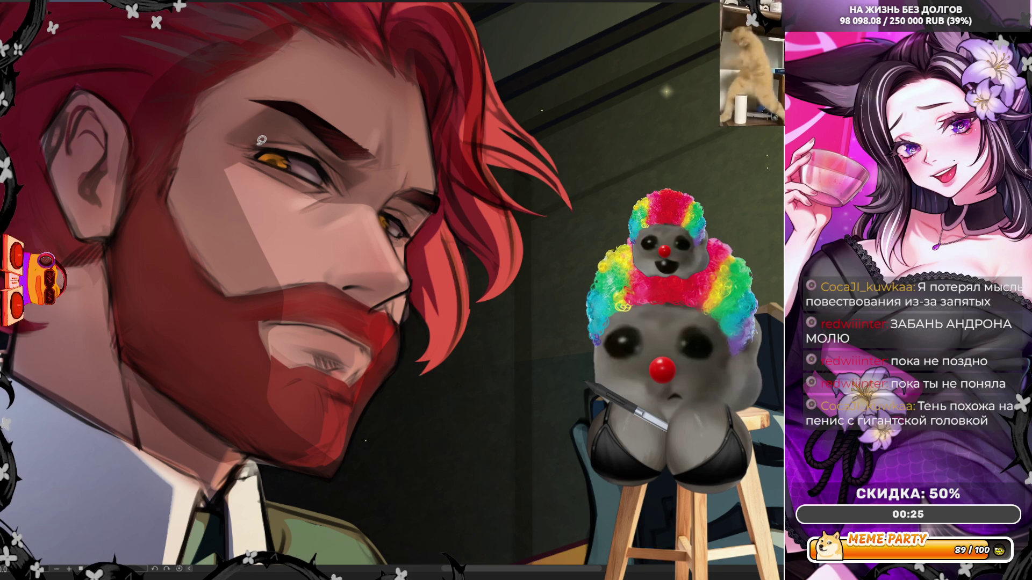
key("h")
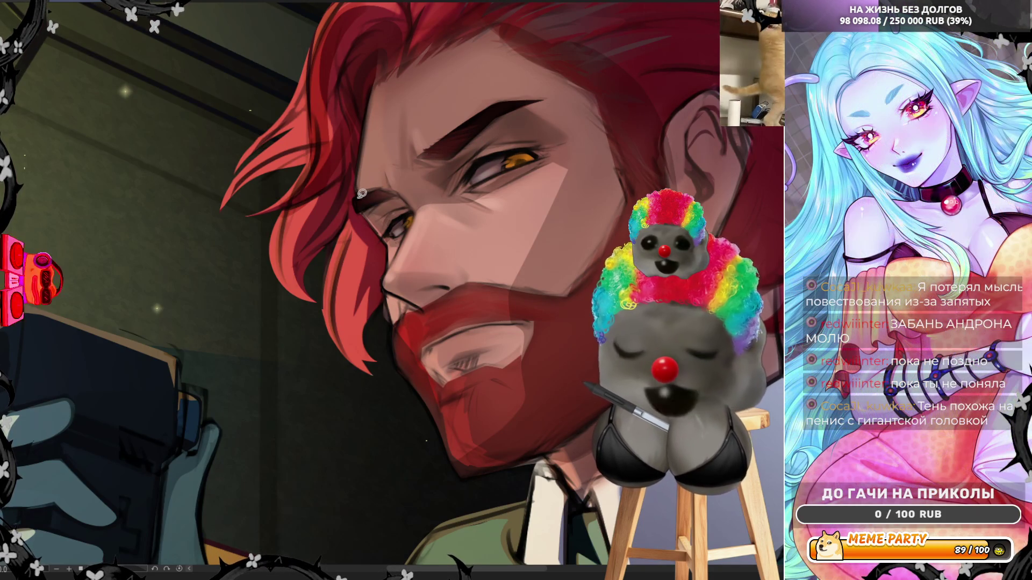
mouse_move(362, 193)
left_mouse_down()
mouse_move(369, 103)
mouse_move(395, 73)
mouse_move(480, 36)
mouse_move(529, 81)
mouse_move(365, 191)
left_mouse_up()
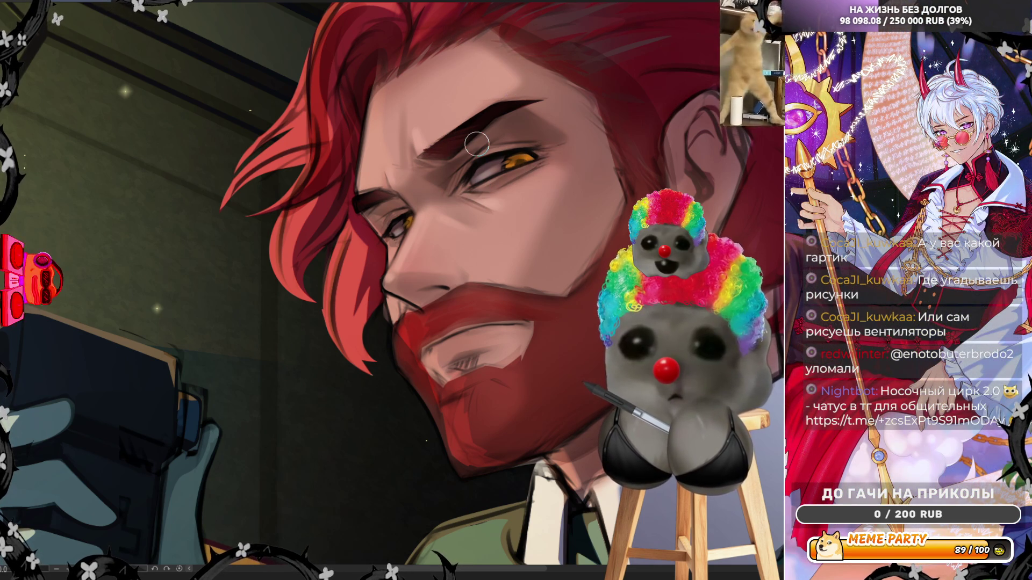
Step: Zoom out to review the whole illustration and flip the canvas horizontally to check proportions
scroll(476, 144, "down", 5)
scroll(481, 321, "up", 4)
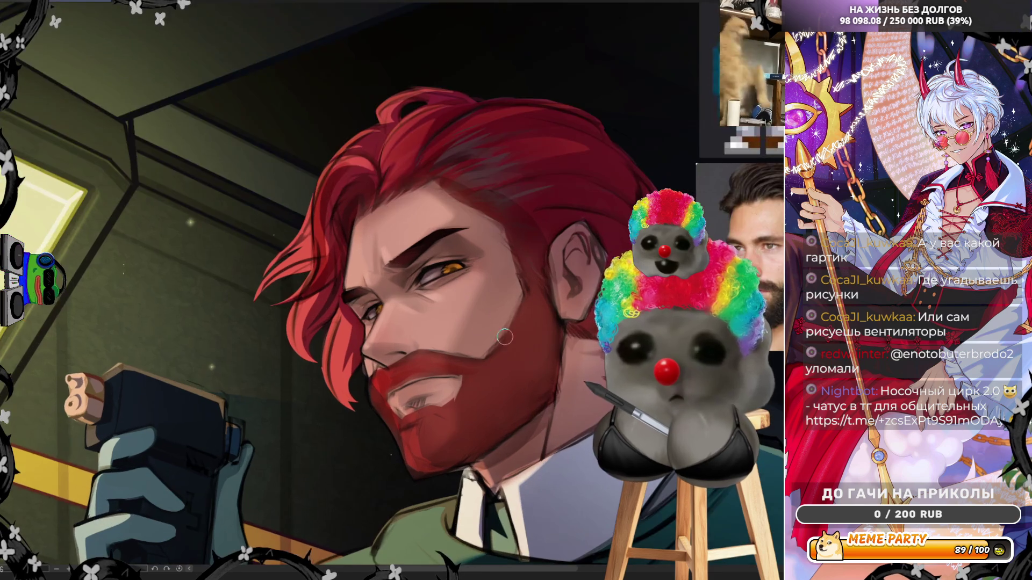
scroll(481, 320, "up", 2)
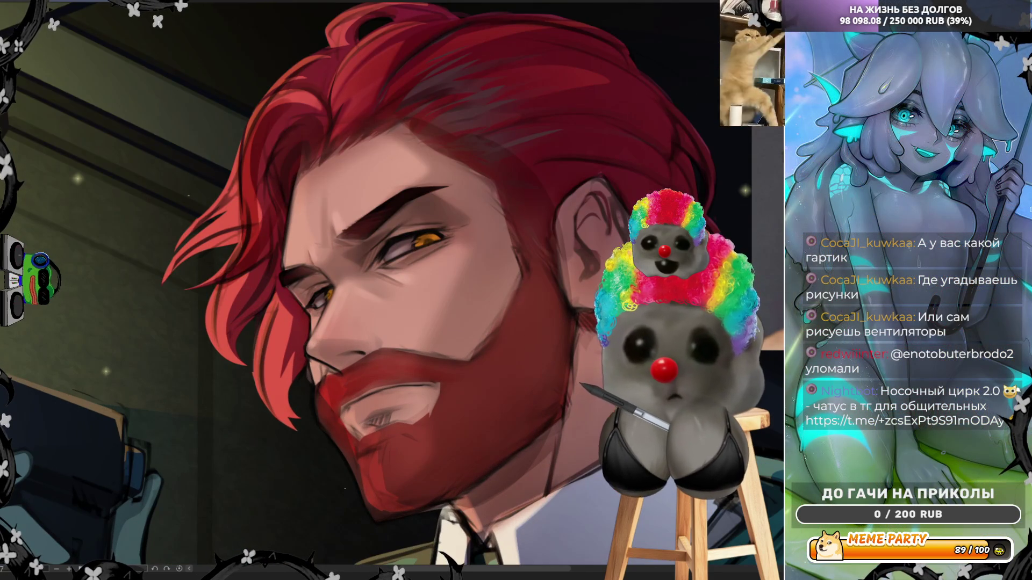
key("h")
Step: Lasso-fill a shadow across the beard toward the nose, then flip the canvas back
scroll(529, 312, "down", 3)
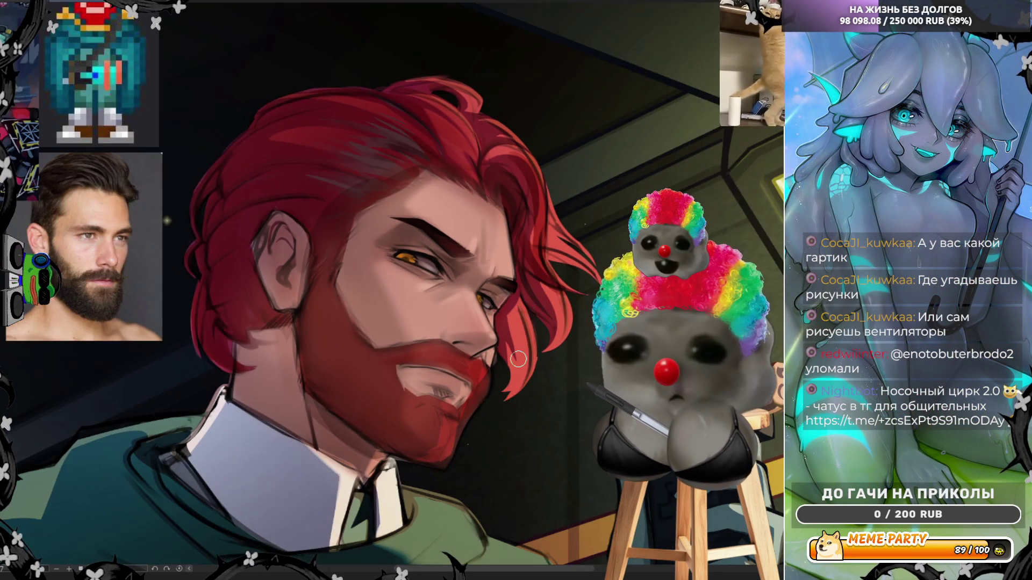
scroll(519, 349, "up", 5)
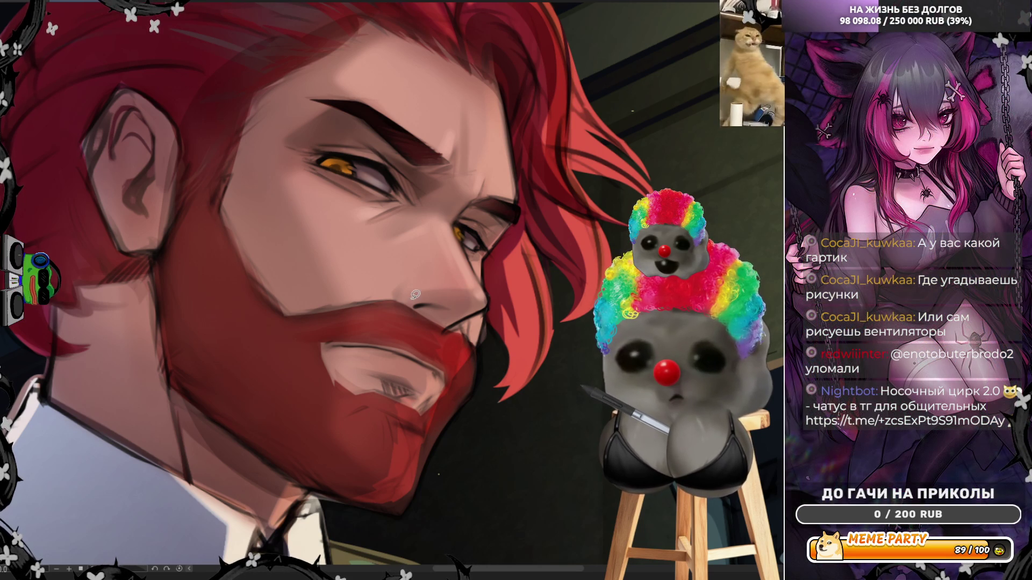
mouse_move(398, 297)
left_mouse_down()
mouse_move(489, 300)
mouse_move(417, 342)
mouse_move(398, 303)
mouse_move(354, 305)
mouse_move(397, 294)
mouse_move(453, 302)
left_mouse_up()
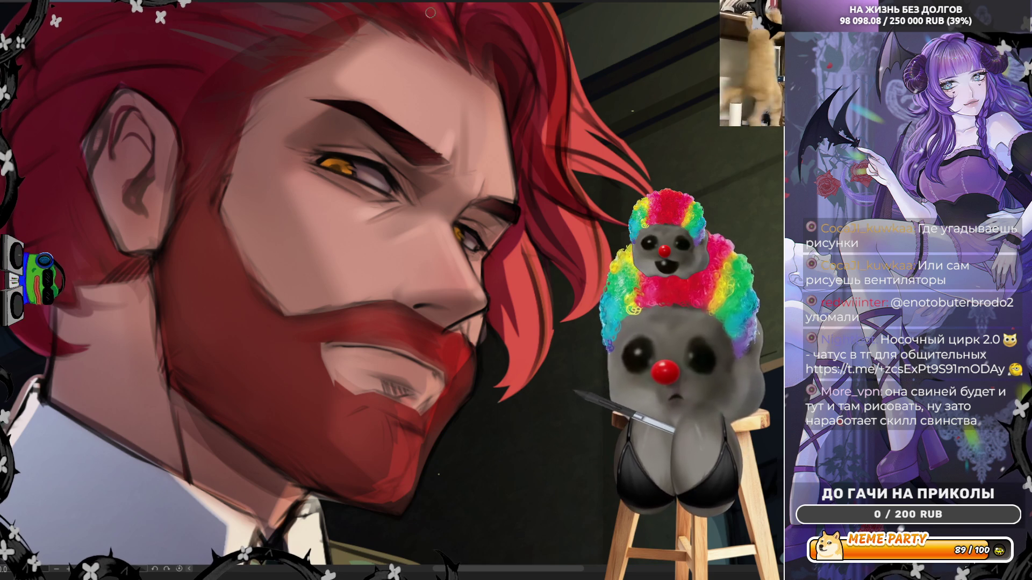
key("h")
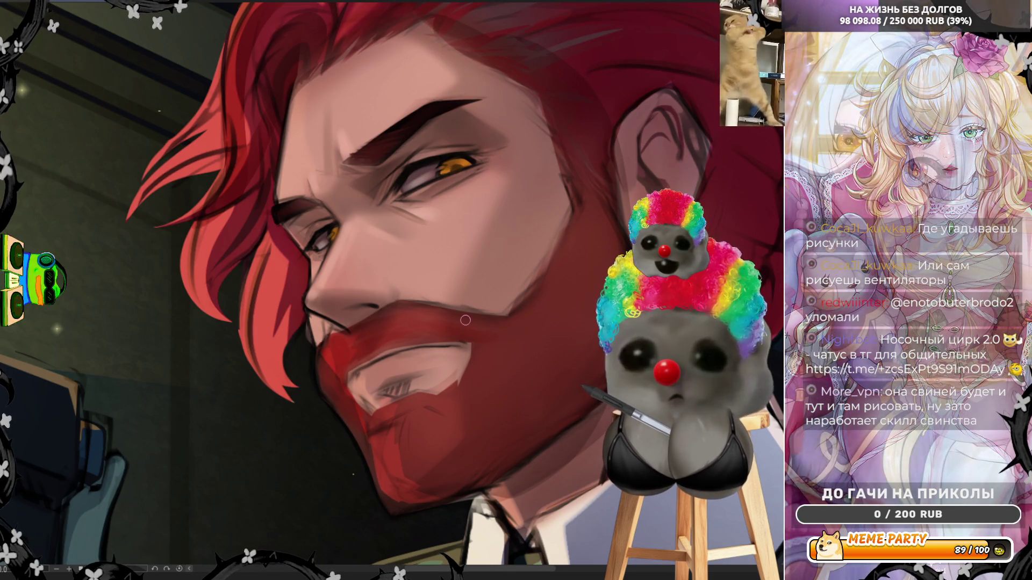
key("ctrl+0")
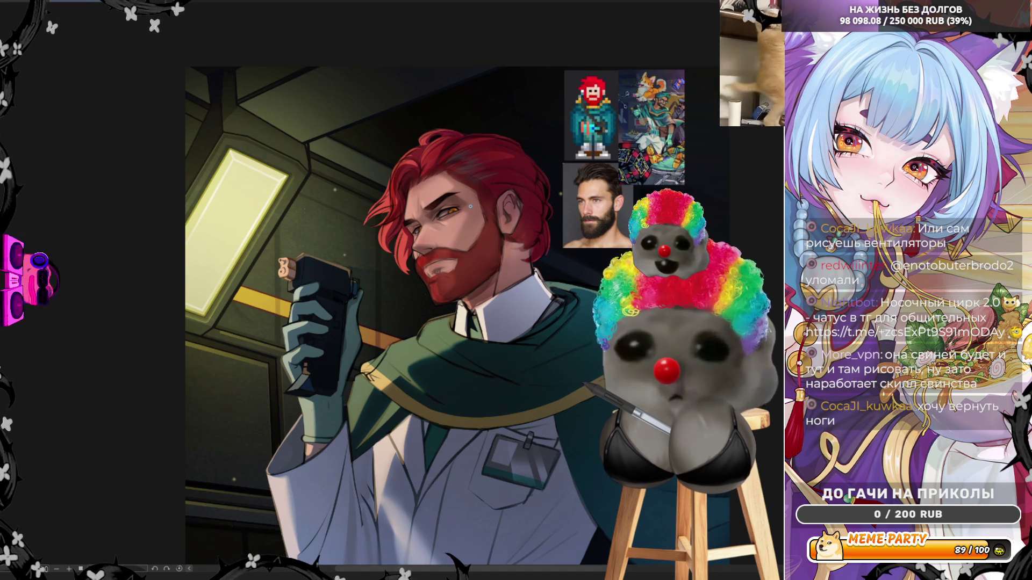
scroll(470, 205, "up", 3)
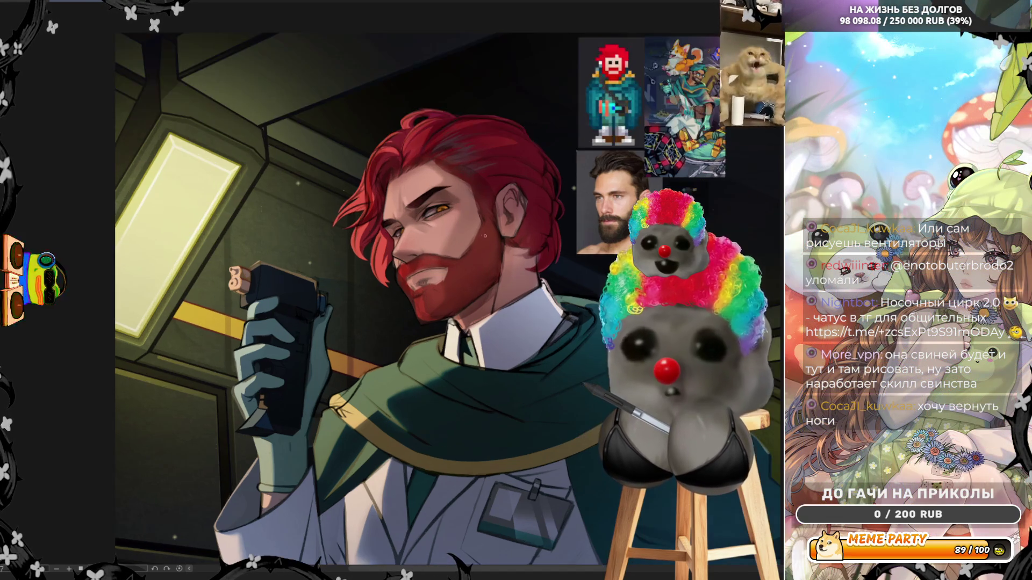
scroll(468, 206, "up", 5)
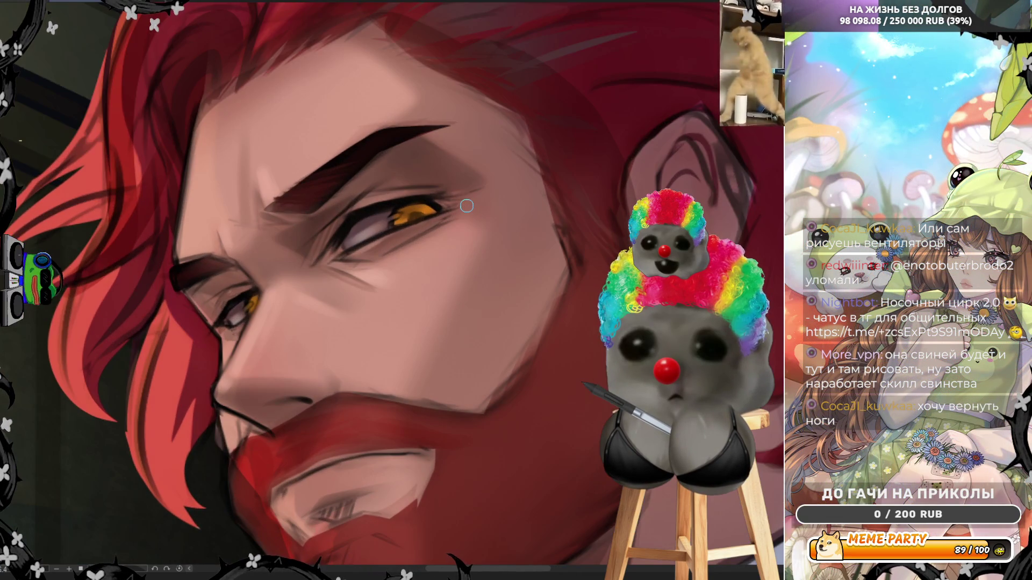
scroll(408, 225, "down", 5)
scroll(409, 225, "up", 4)
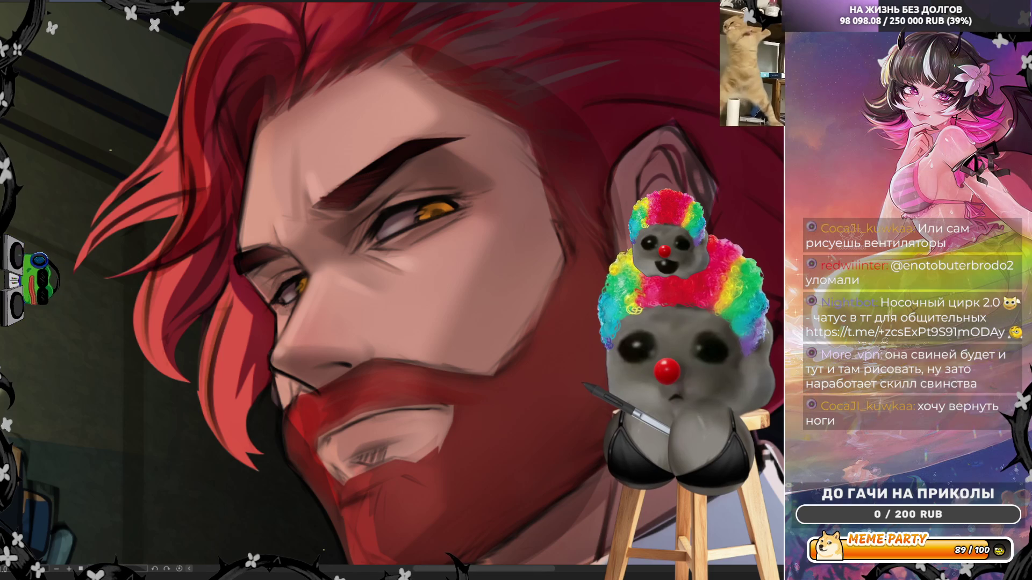
scroll(441, 288, "up", 1)
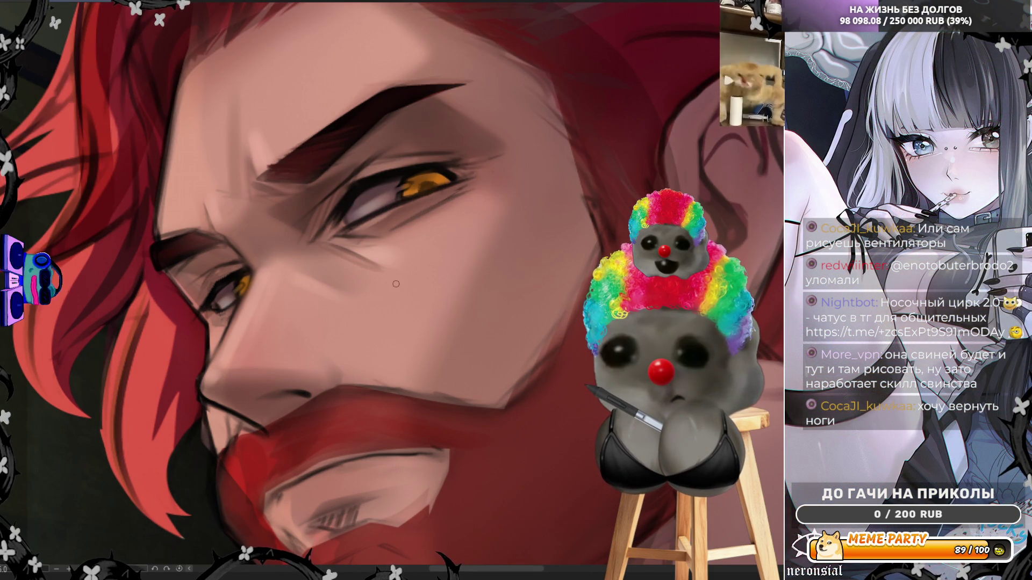
mouse_move(426, 182)
left_mouse_down()
mouse_move(451, 183)
mouse_move(411, 191)
left_mouse_up()
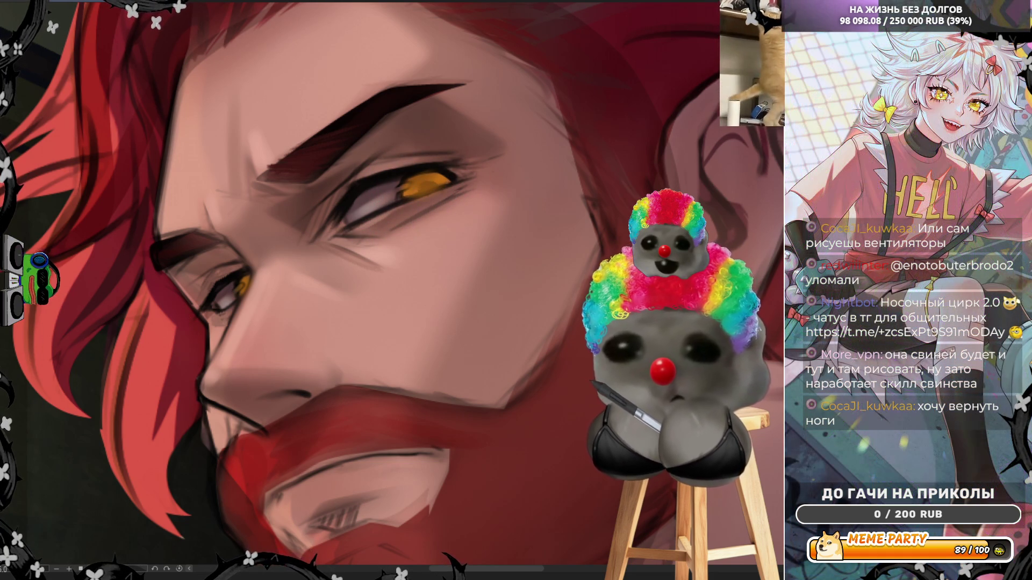
Step: Paint over the orange iris and sample its yellow and the pink skin tone, then fit the view
mouse_move(438, 181)
left_mouse_down()
mouse_move(403, 197)
mouse_move(441, 180)
mouse_move(419, 179)
mouse_move(446, 179)
left_mouse_up()
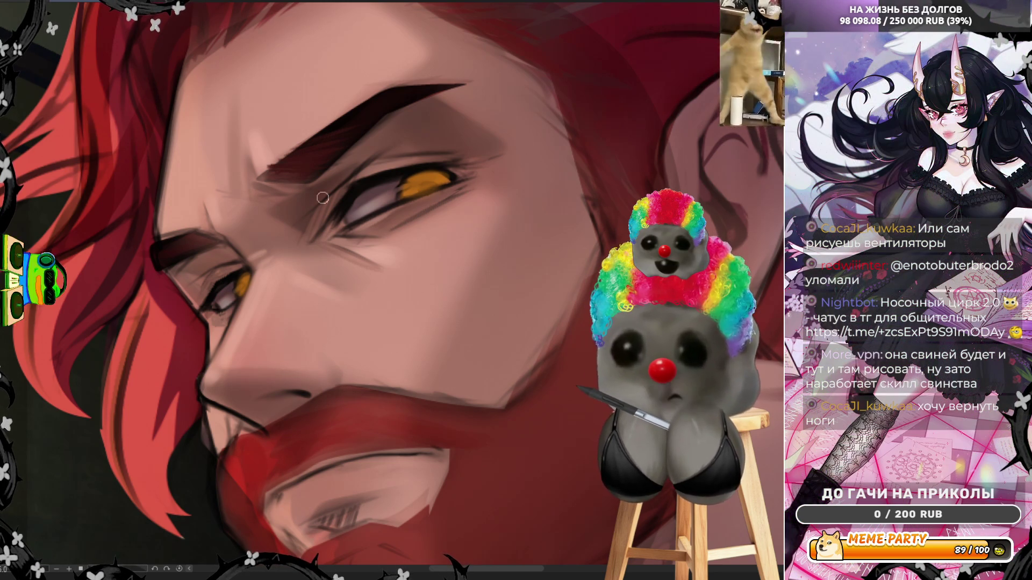
left_click(362, 209, "alt")
left_click(361, 199, "alt")
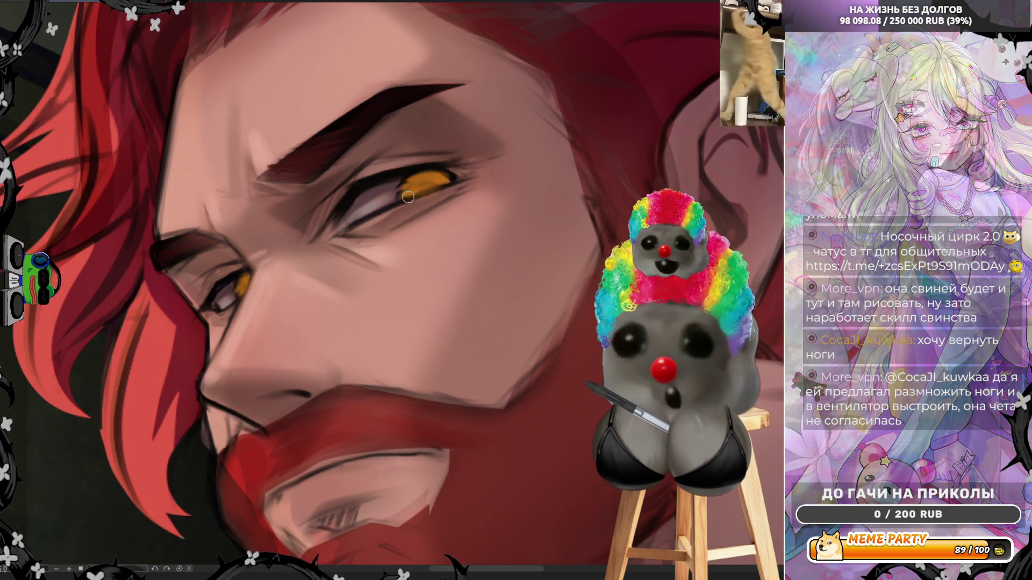
left_click(420, 180, "alt")
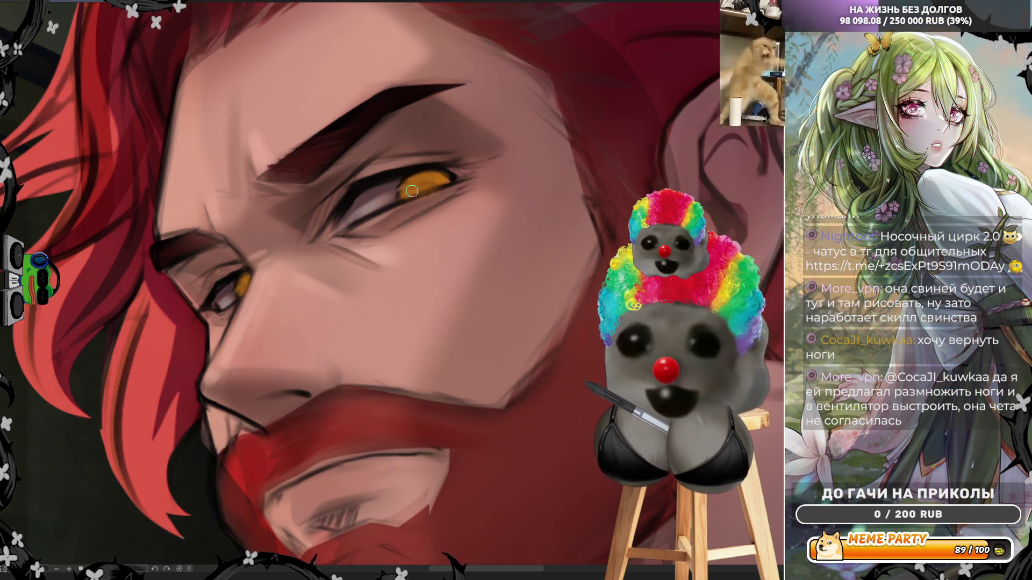
left_click(400, 206, "alt")
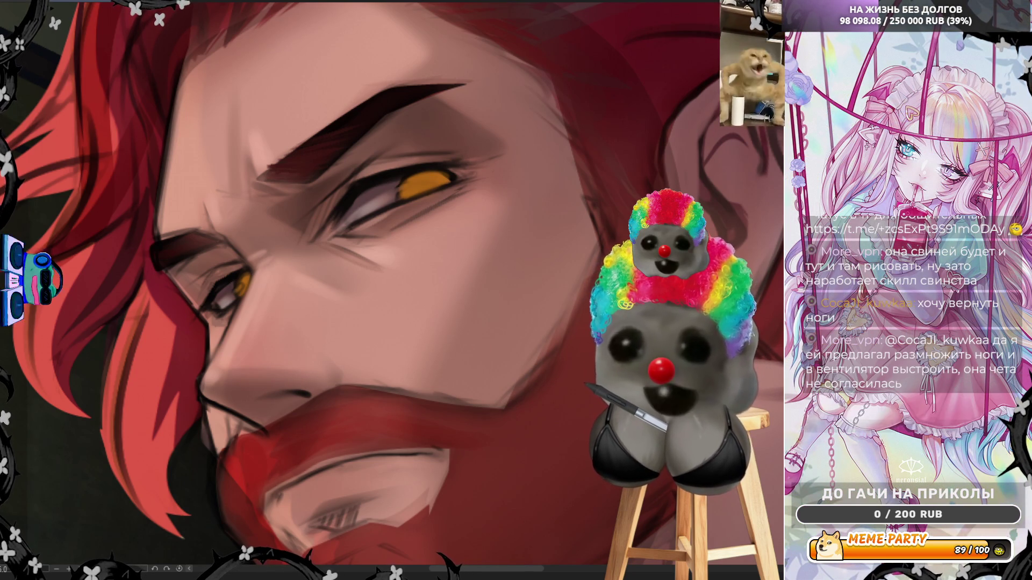
key("ctrl+0")
scroll(267, 299, "up", 3)
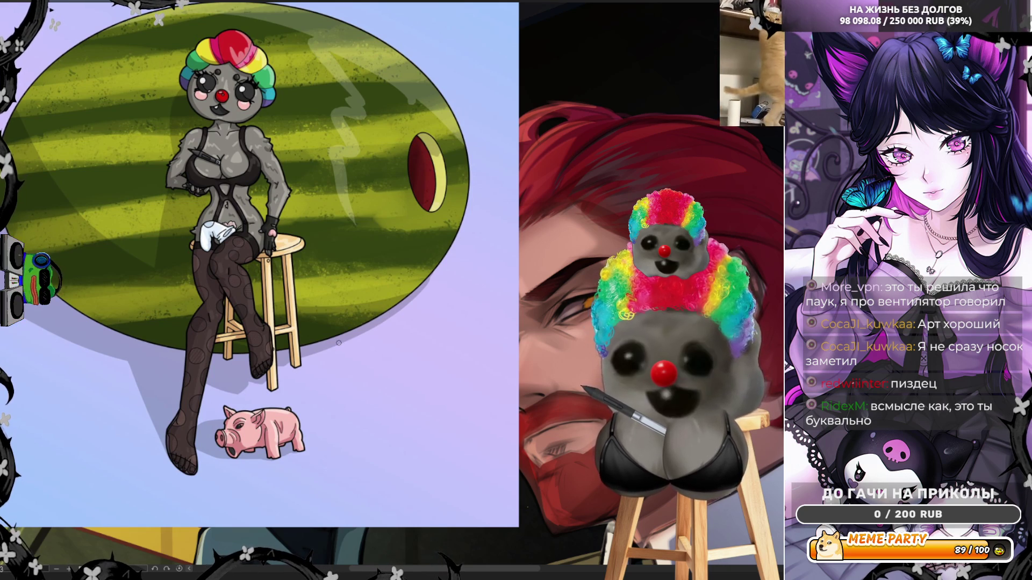
scroll(438, 366, "down", 1)
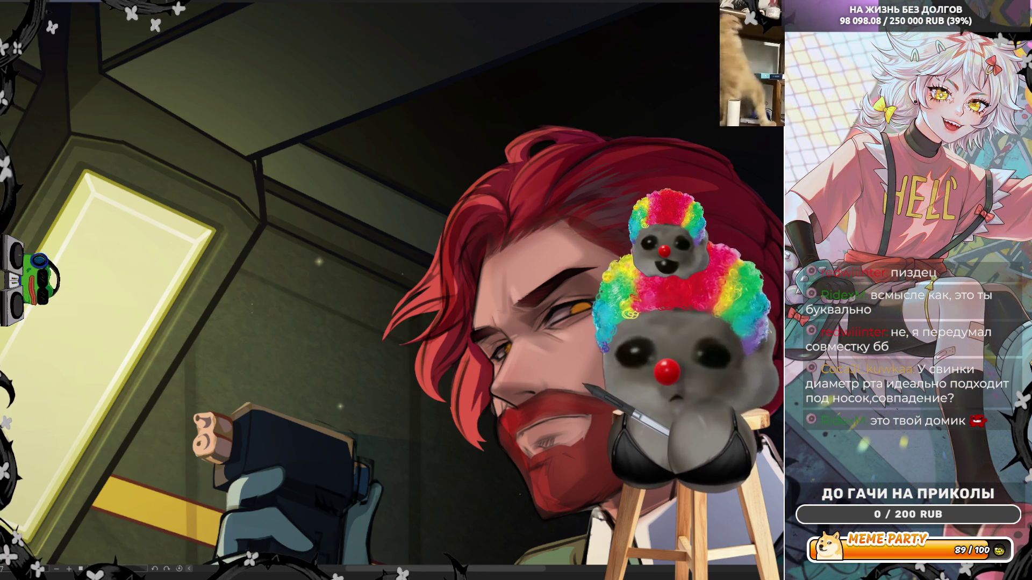
scroll(520, 279, "up", 5)
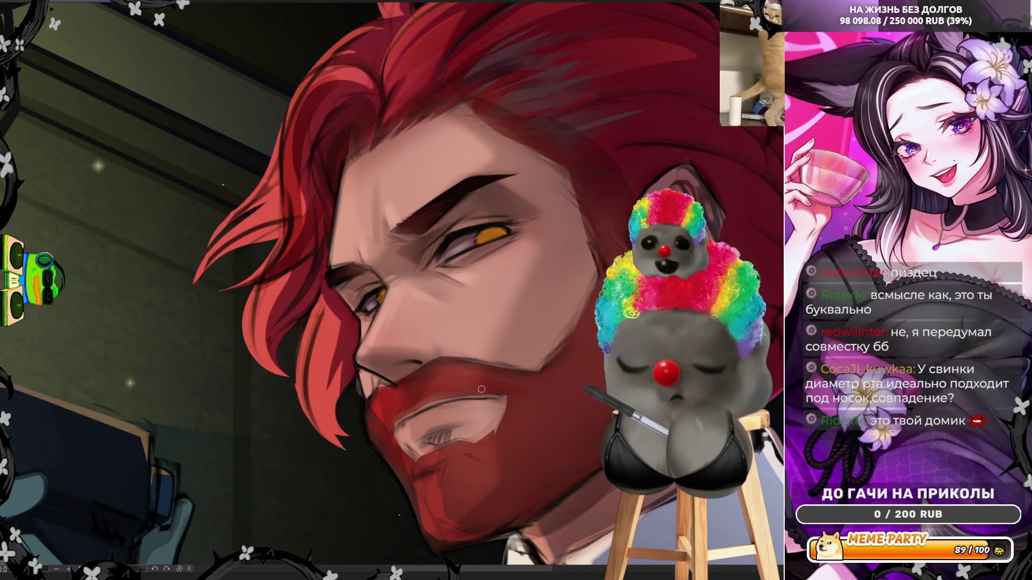
Step: Zoom in on the face and brush bright yellow over the right eye's iris
scroll(473, 392, "up", 3)
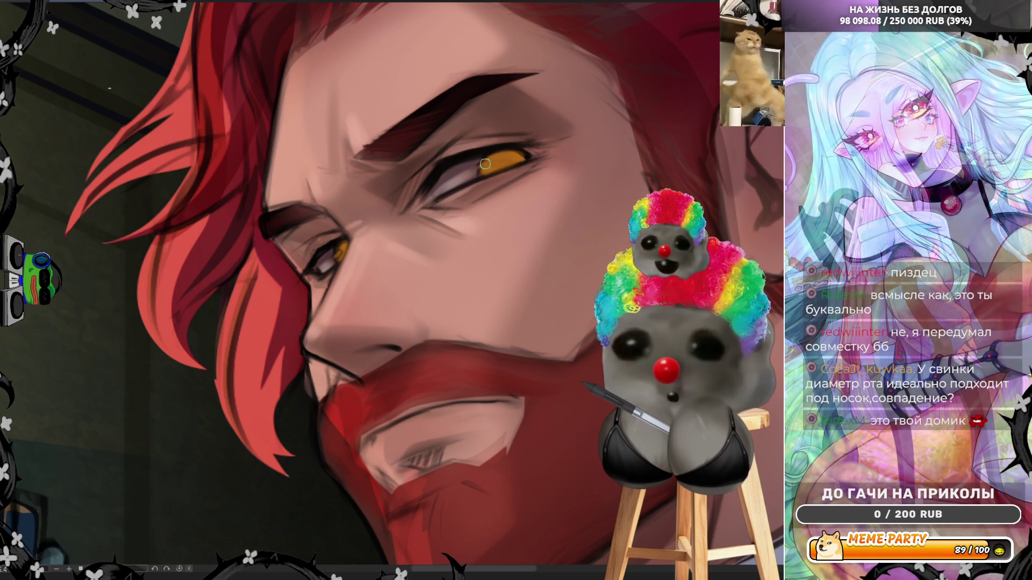
mouse_move(484, 164)
left_mouse_down()
mouse_move(514, 160)
mouse_move(481, 169)
mouse_move(505, 155)
mouse_move(517, 159)
mouse_move(487, 169)
mouse_move(515, 159)
mouse_move(488, 167)
mouse_move(505, 156)
mouse_move(490, 164)
mouse_move(522, 158)
mouse_move(487, 169)
mouse_move(517, 165)
left_mouse_up()
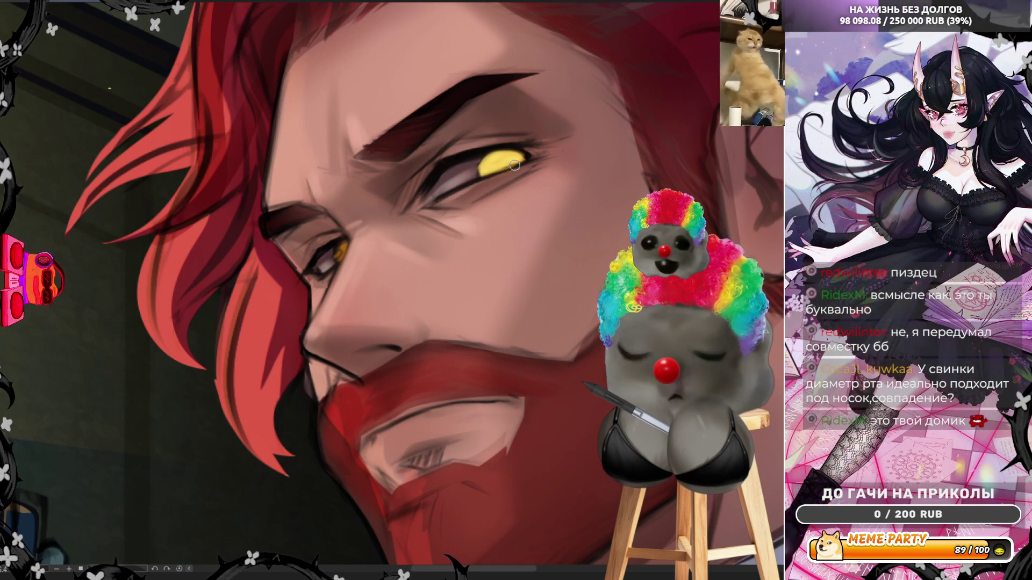
Step: Touch up the other eye's yellow iris, shift the view, then mirror the canvas horizontally
mouse_move(342, 245)
left_mouse_down()
mouse_move(339, 255)
mouse_move(345, 243)
left_mouse_up()
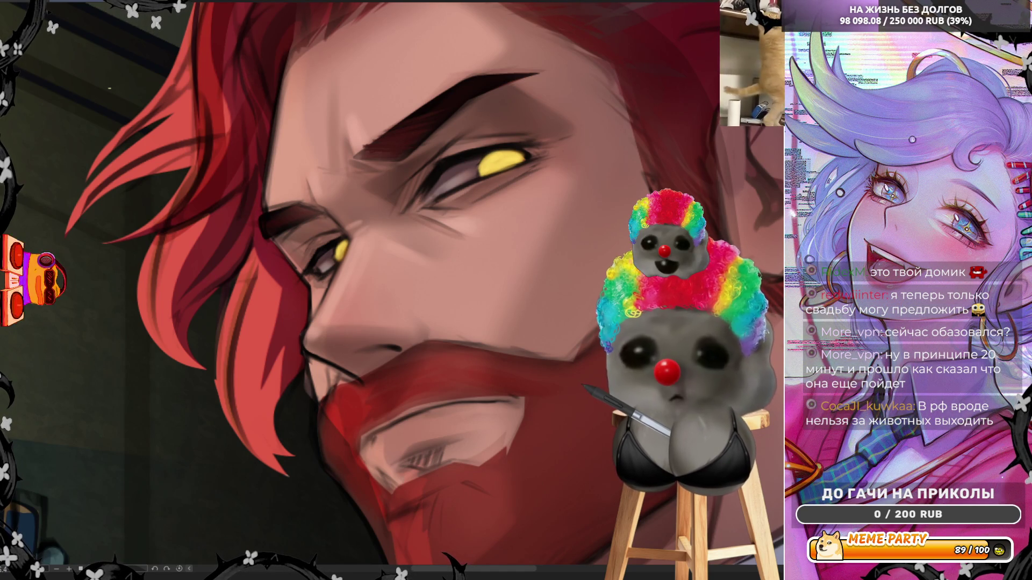
left_click_drag(376, 290, 322, 301)
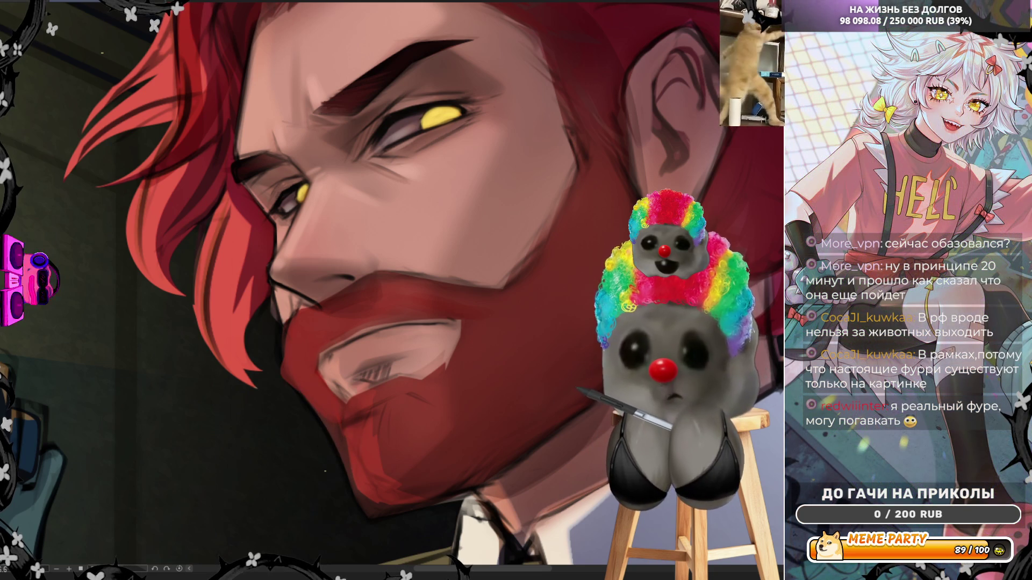
key("h")
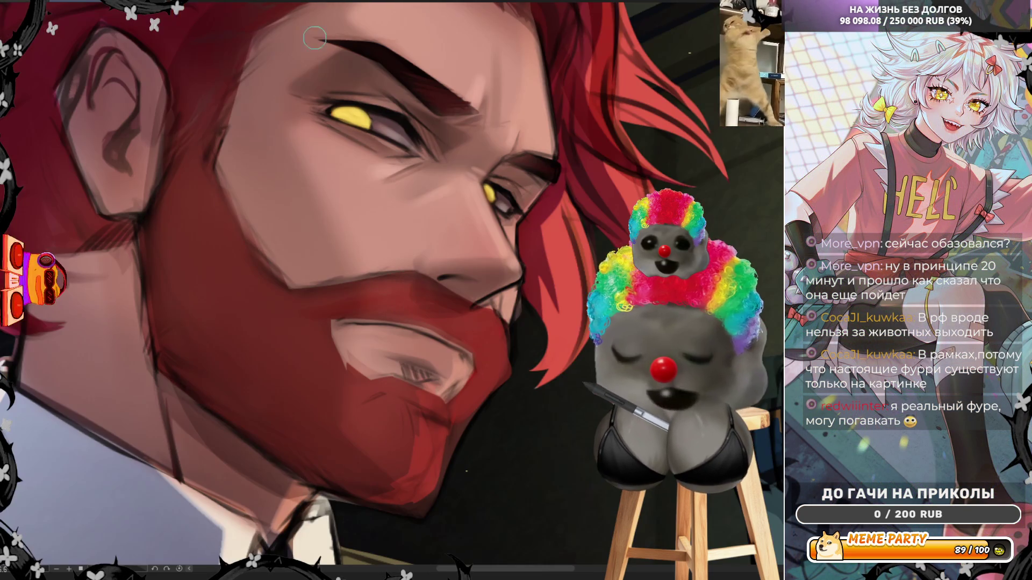
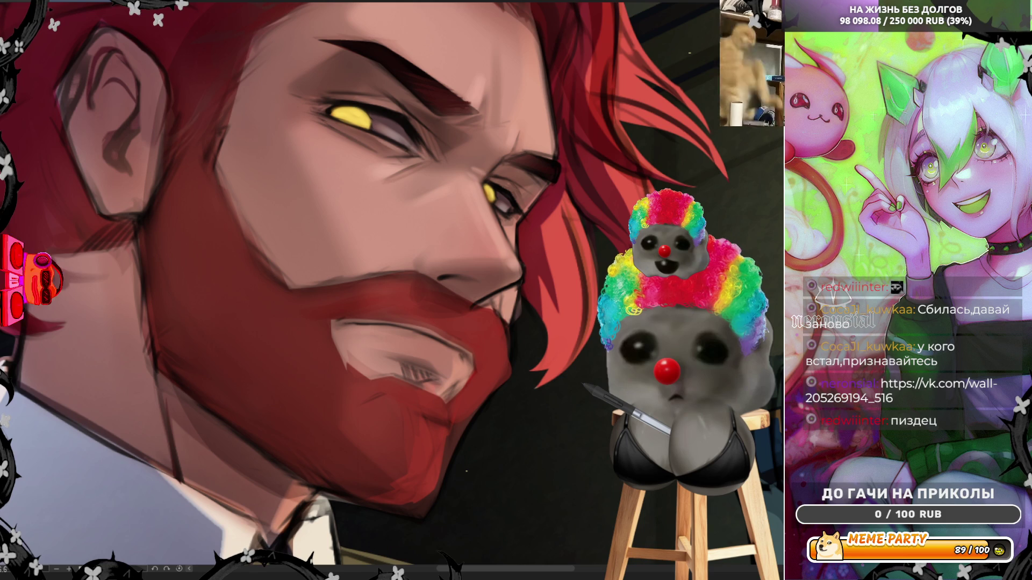
Step: Zoom out and back in on the man's face to inspect the brow and eye shading
scroll(377, 285, "down", 2)
scroll(376, 285, "up", 3)
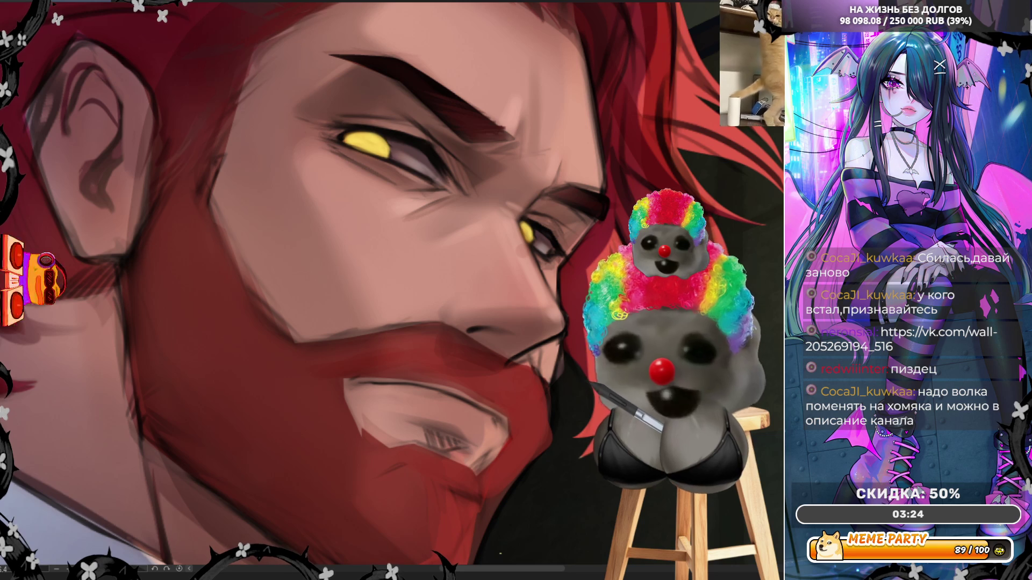
Step: Sample the brow's skin tone and mirror the canvas to check the face
left_click(328, 128, "alt")
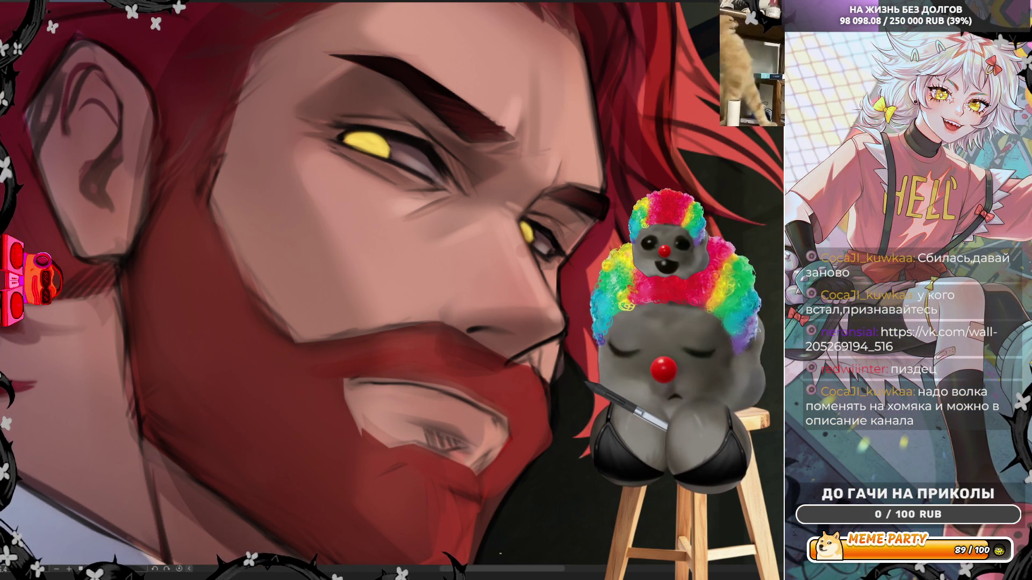
key("h")
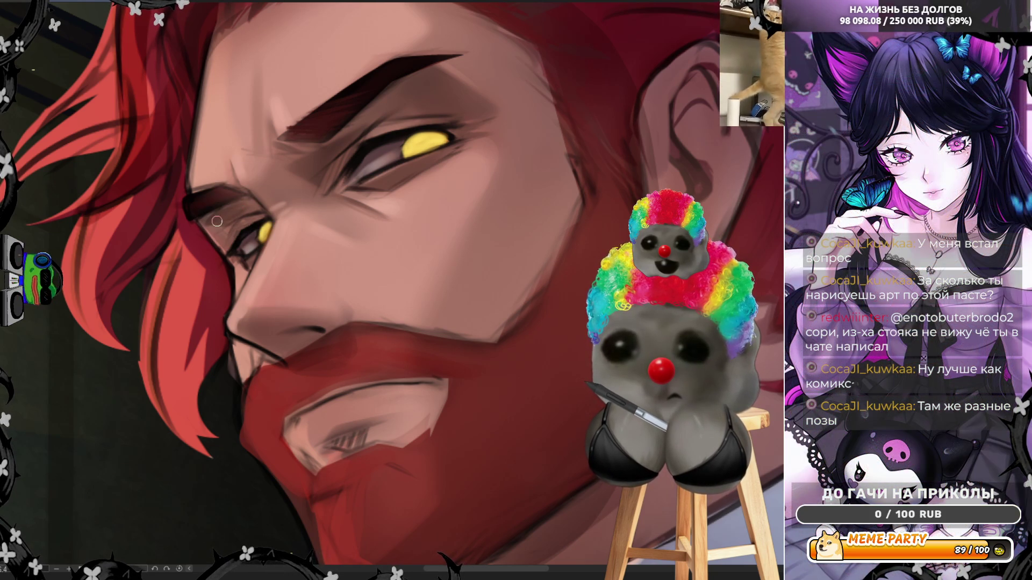
Step: Fit the whole head upright in view with Ctrl+0 and sample the nose's skin colour
key("ctrl+0")
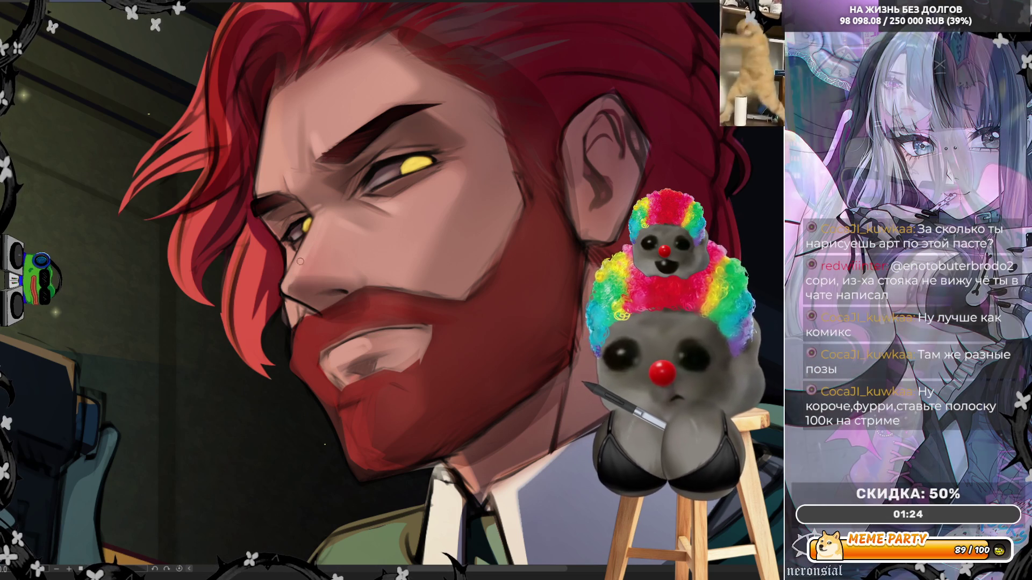
left_click(317, 251, "alt")
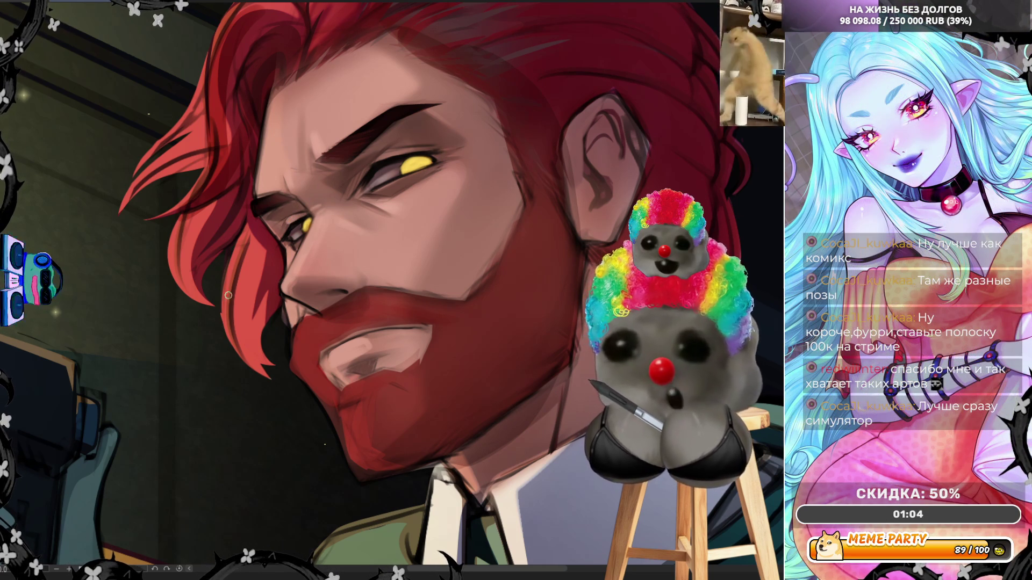
Step: Mirror the canvas horizontally to check the refined nose, mouth and beard proportions
key("h")
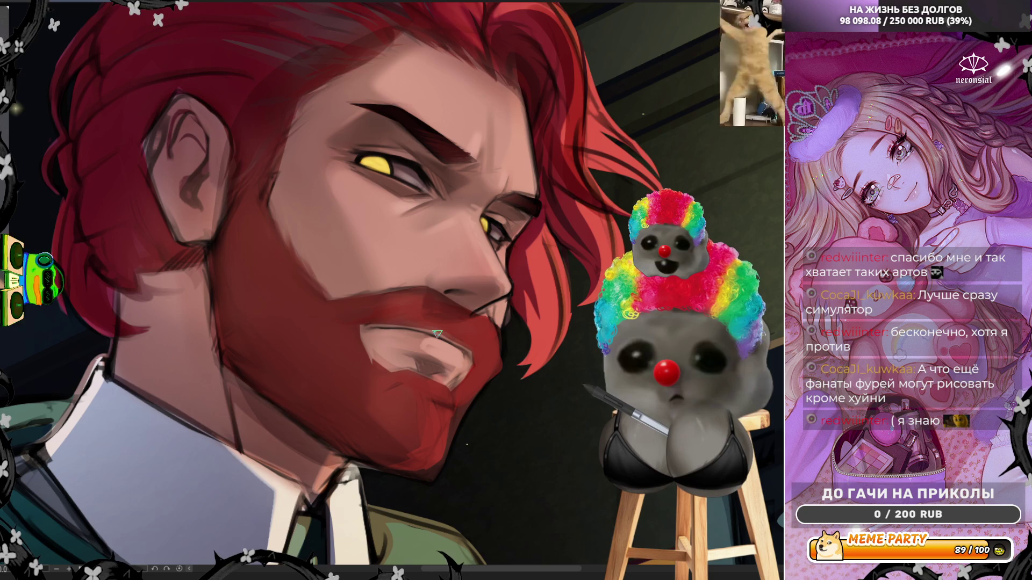
Step: Mirror the painting alongside its bearded reference photo, then zoom back in on the eye
scroll(437, 333, "down", 5)
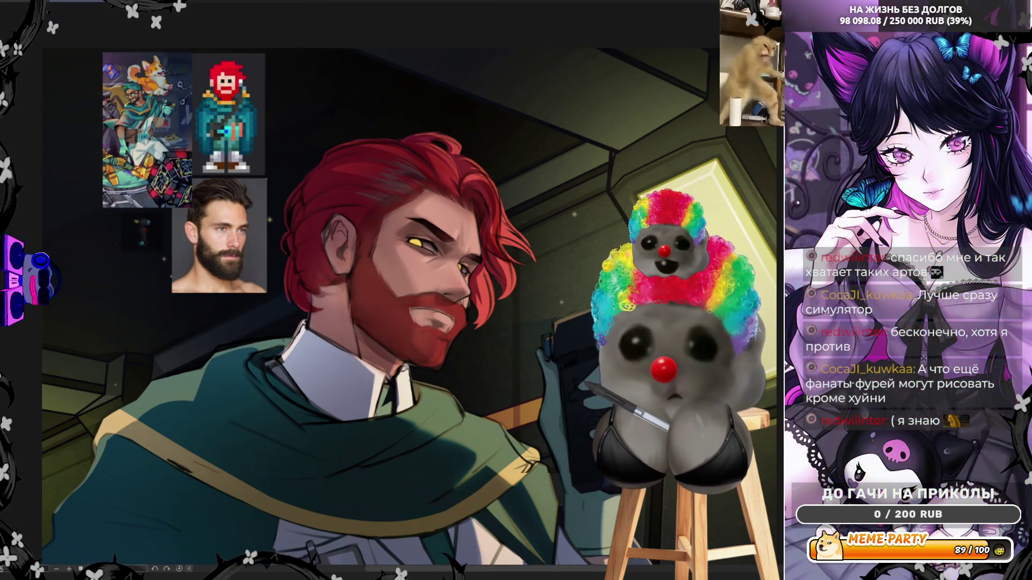
key("h")
scroll(401, 354, "up", 4)
scroll(394, 191, "up", 3)
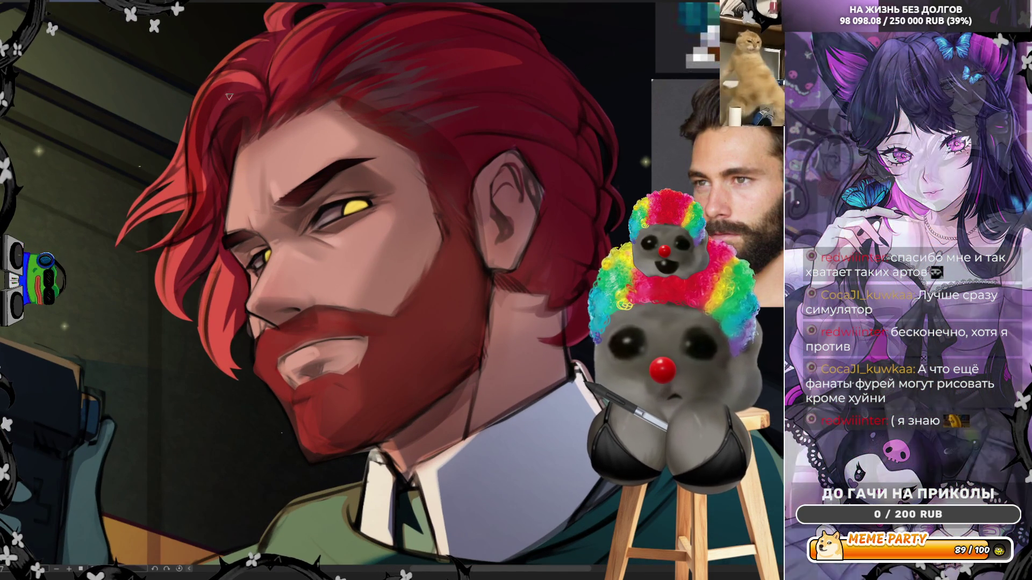
Step: Sample the skin tone beside the eye, then mirror to check and flip the face back left
left_click(243, 255, "alt")
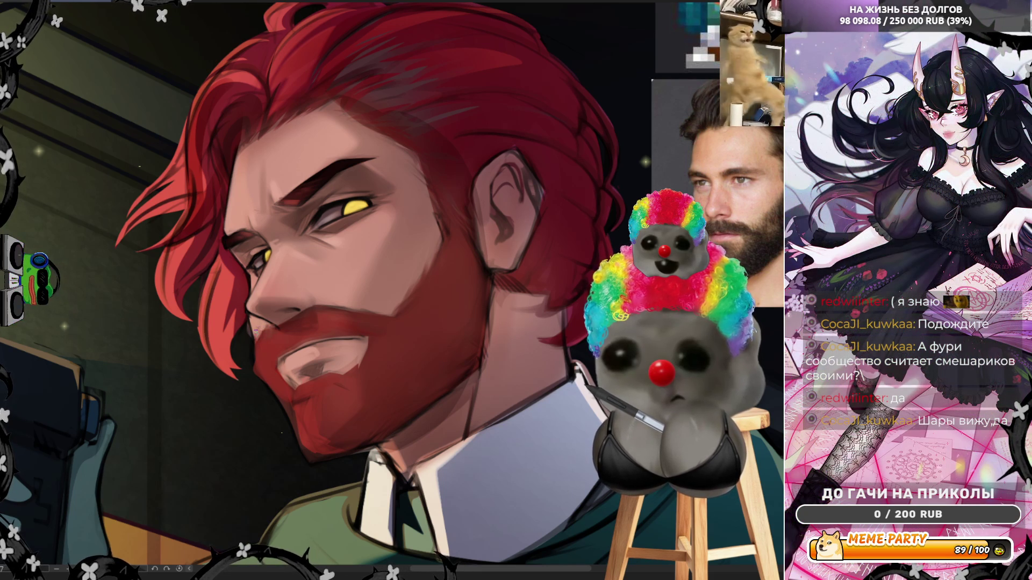
key("h")
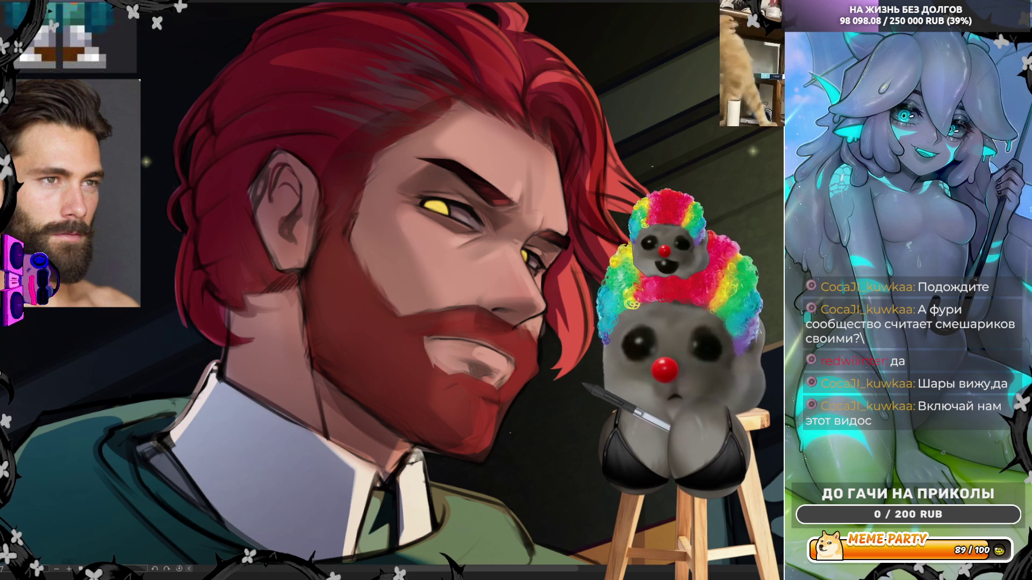
key("h")
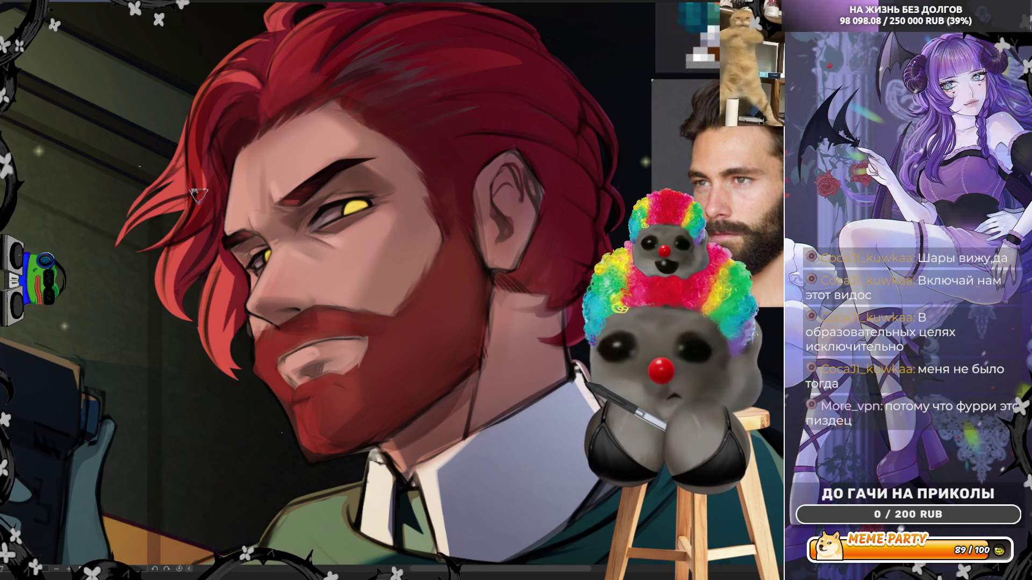
Step: Sample the red of the man's hair as the main painting colour
left_click(177, 188, "alt")
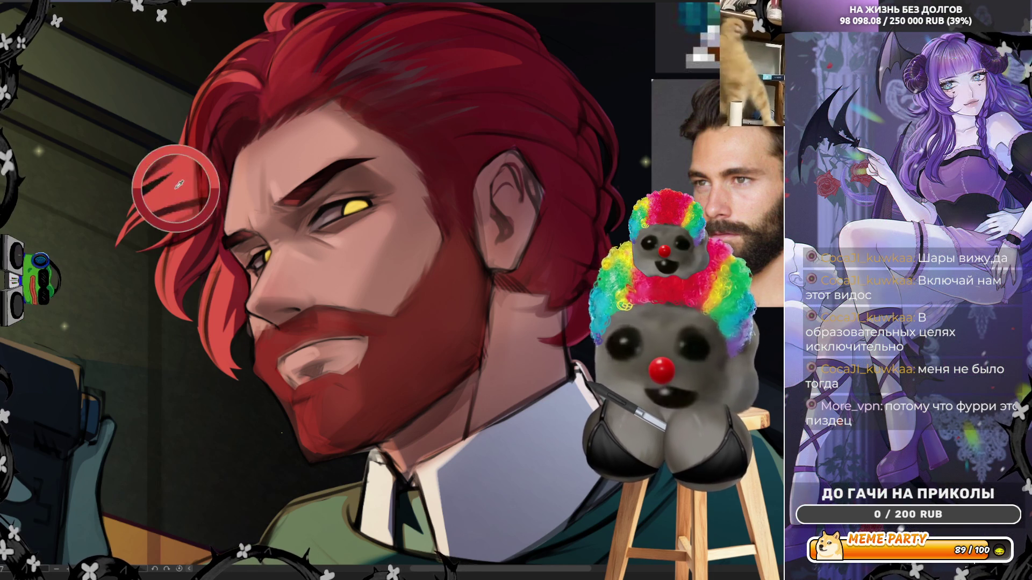
left_click(242, 74, "alt")
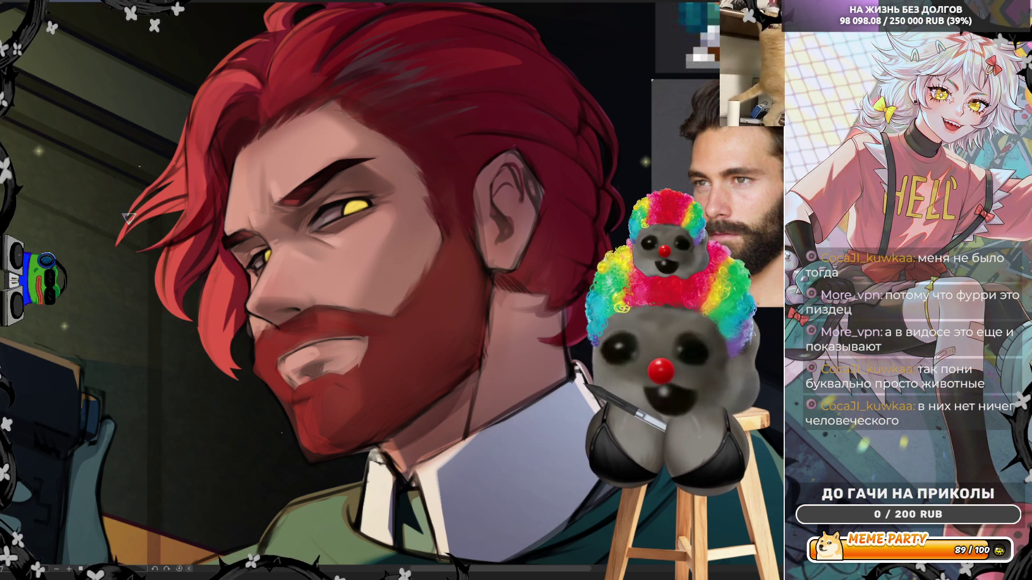
Step: Fit the entire illustration and its reference images to the window with Ctrl+0
key("ctrl+0")
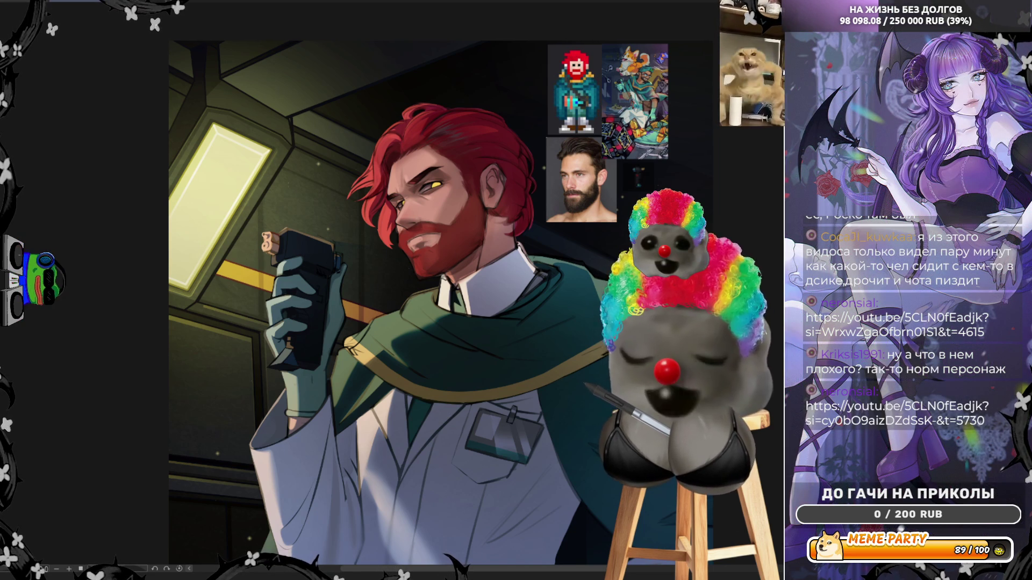
scroll(440, 151, "up", 5)
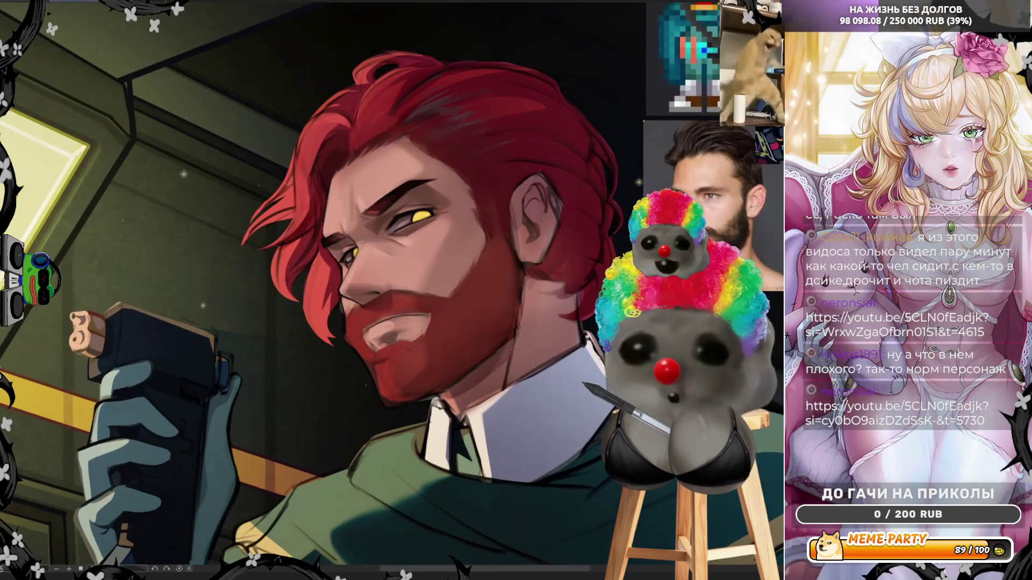
scroll(484, 298, "up", 3)
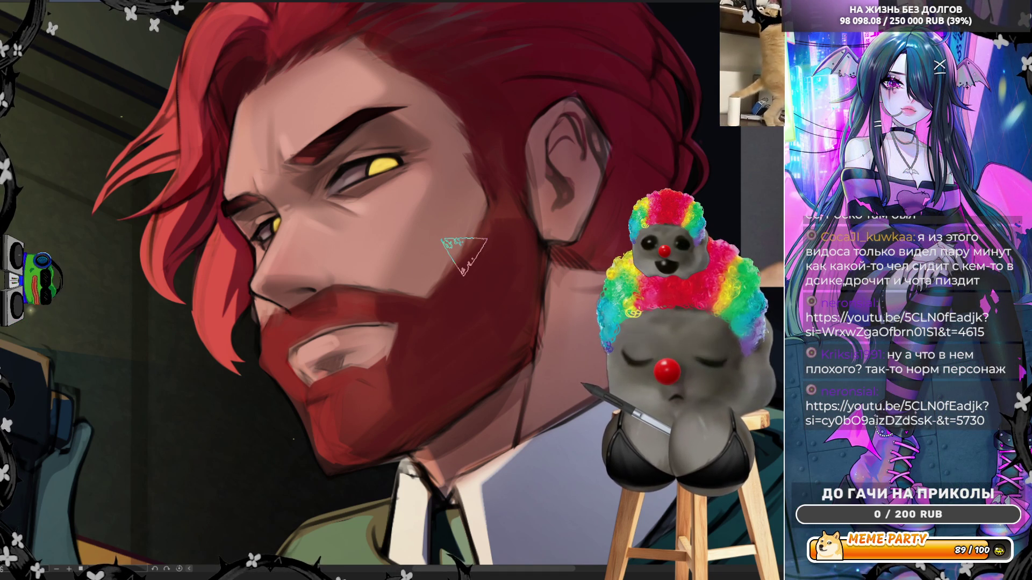
scroll(463, 256, "down", 5)
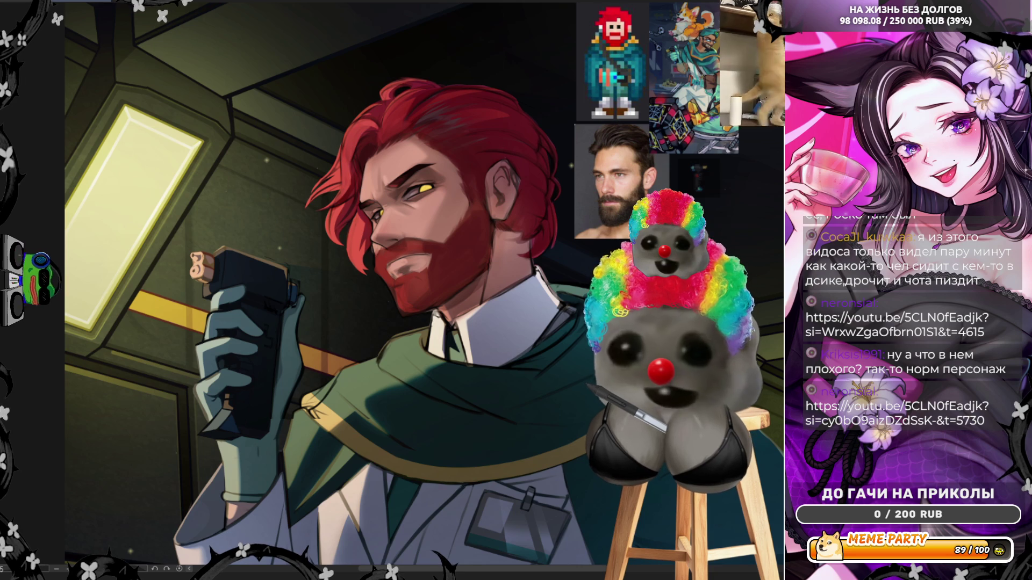
key("ctrl+minus")
Step: Lasso-delete the area around the reference images and a strip along the canvas's left side
left_click_drag(525, 25, 532, 258)
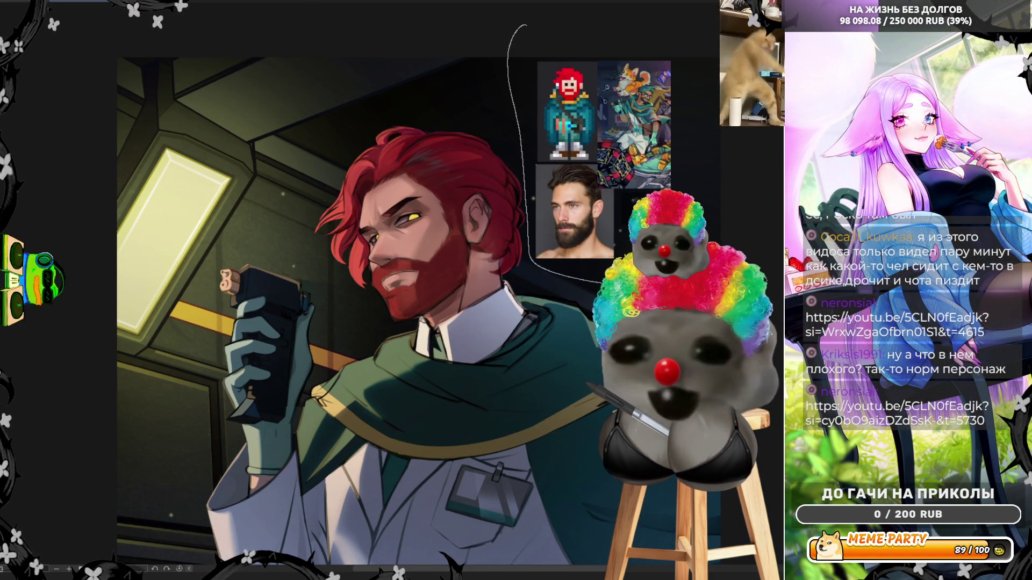
left_click_drag(782, 140, 780, 80)
key("Delete")
scroll(420, 349, "up", 3)
mouse_move(122, 105)
left_mouse_down()
mouse_move(108, 322)
mouse_move(209, 366)
mouse_move(237, 128)
left_mouse_up()
key("Delete")
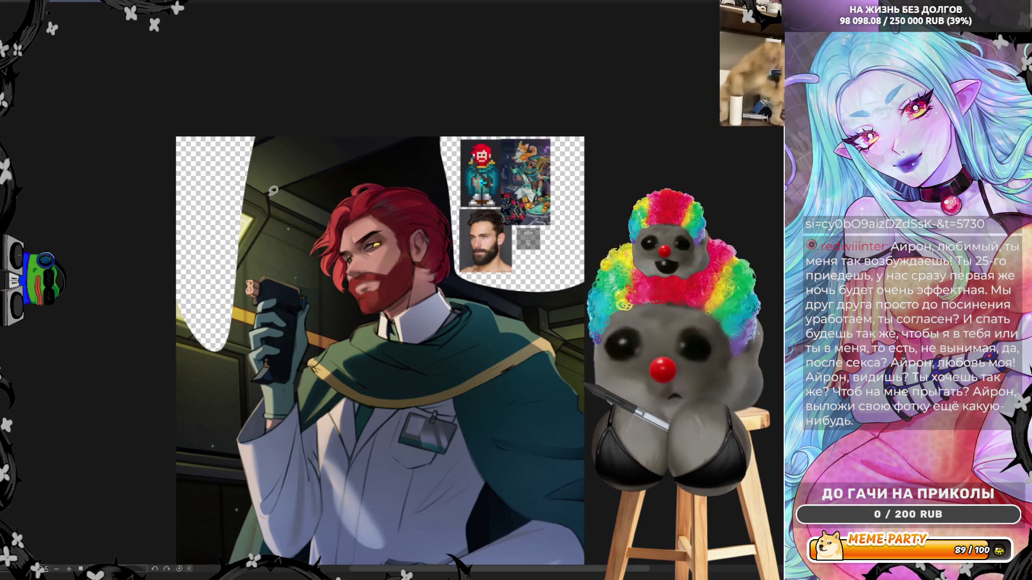
Step: Outline and delete the dark background beside the gun hand and down the coat's left edge
scroll(236, 302, "up", 3)
scroll(337, 315, "up", 2)
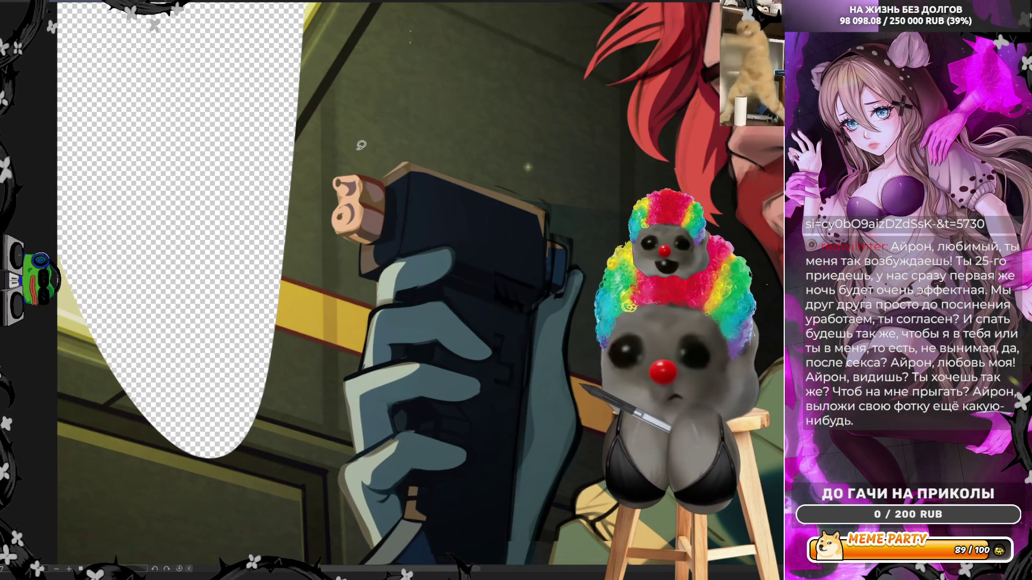
mouse_move(281, 130)
left_mouse_down()
mouse_move(333, 160)
mouse_move(334, 210)
mouse_move(379, 294)
mouse_move(344, 392)
mouse_move(353, 433)
mouse_move(62, 494)
mouse_move(59, 154)
left_mouse_up()
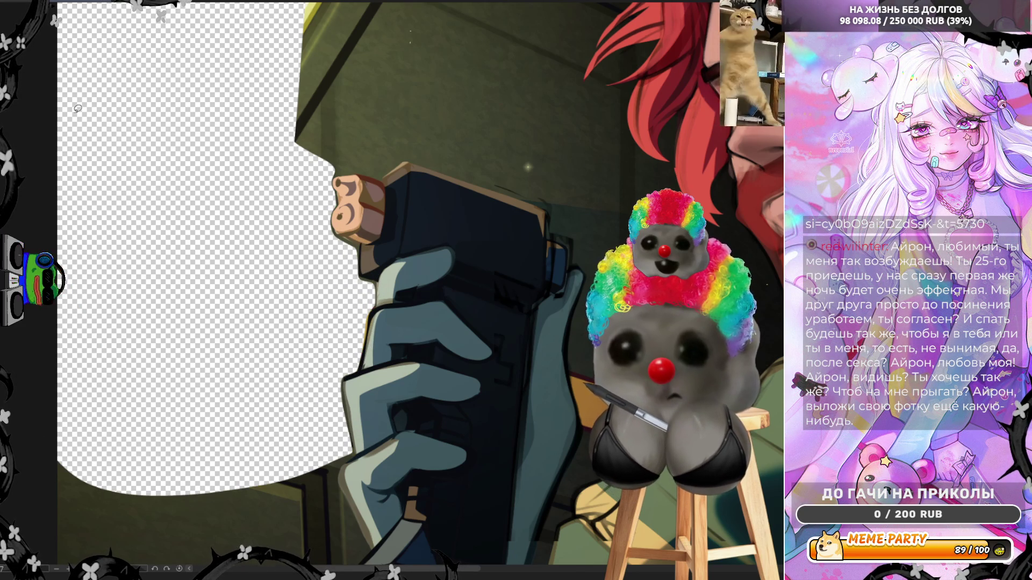
scroll(77, 109, "down", 3)
scroll(266, 397, "up", 3)
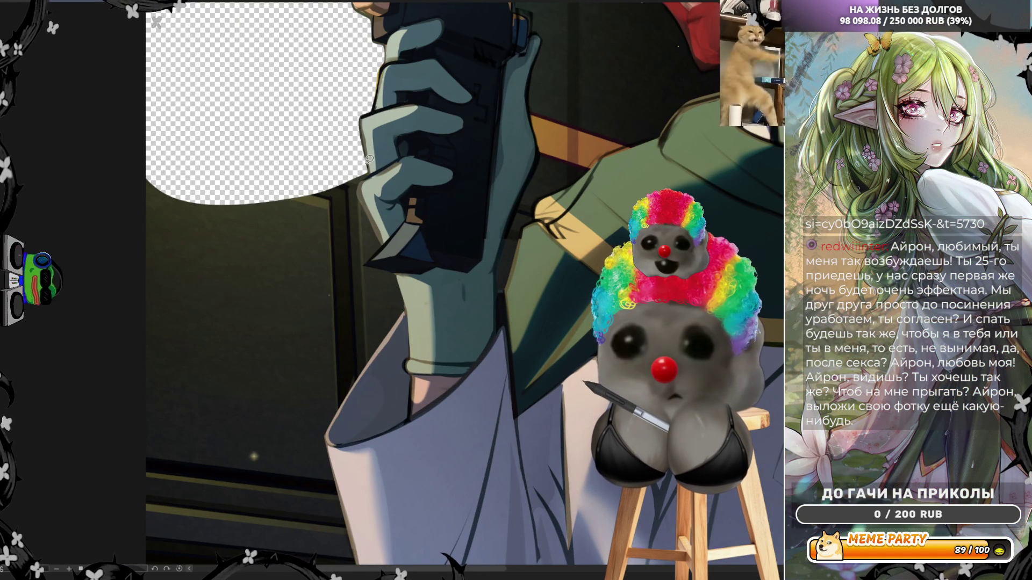
mouse_move(372, 172)
left_mouse_down()
mouse_move(359, 185)
mouse_move(378, 245)
mouse_move(364, 265)
mouse_move(393, 270)
mouse_move(404, 298)
mouse_move(360, 364)
mouse_move(114, 426)
mouse_move(136, 91)
mouse_move(145, 86)
left_mouse_up()
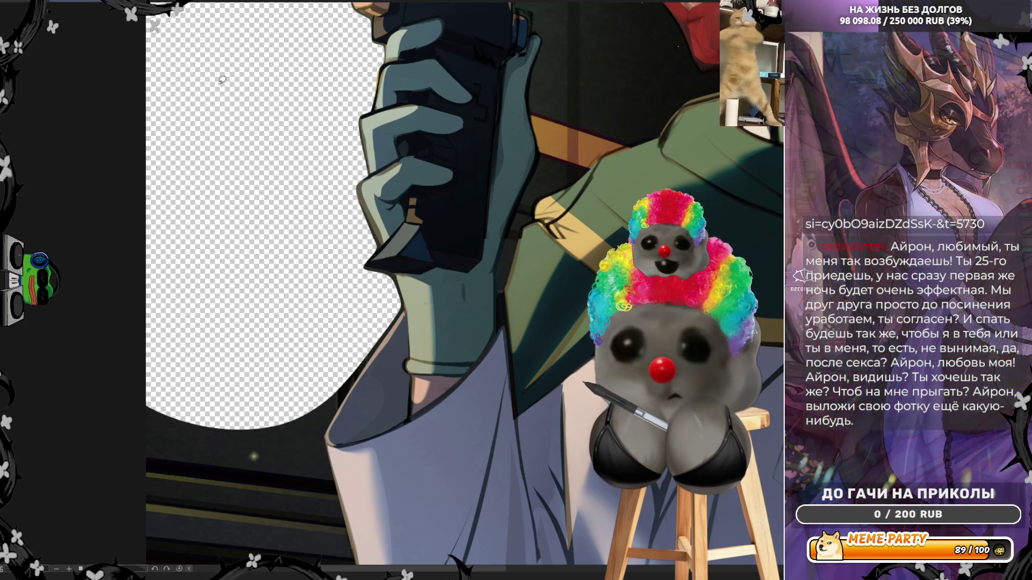
scroll(257, 114, "down", 5)
scroll(453, 358, "up", 5)
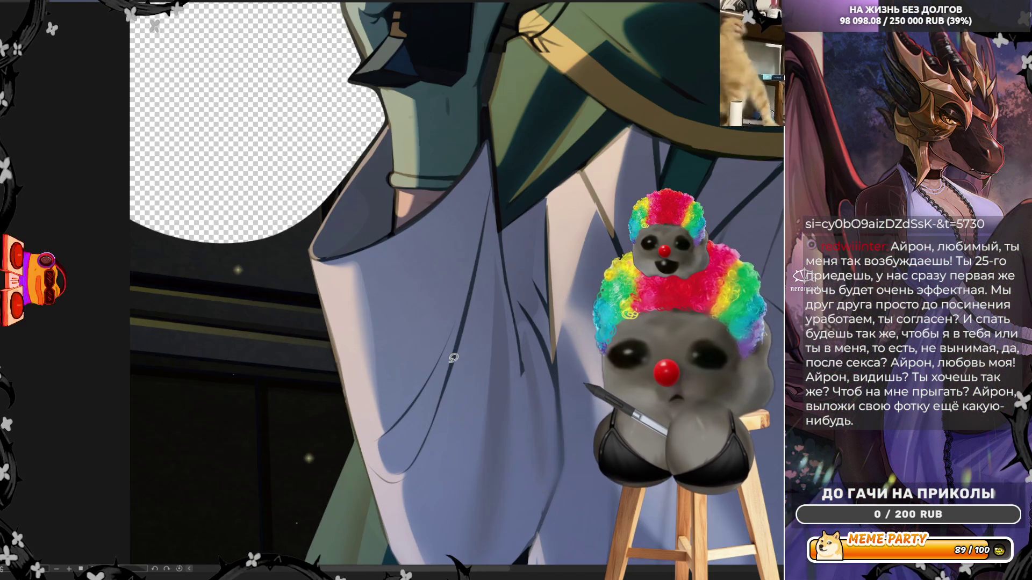
mouse_move(386, 117)
left_mouse_down()
mouse_move(304, 246)
mouse_move(178, 253)
mouse_move(226, 172)
left_mouse_up()
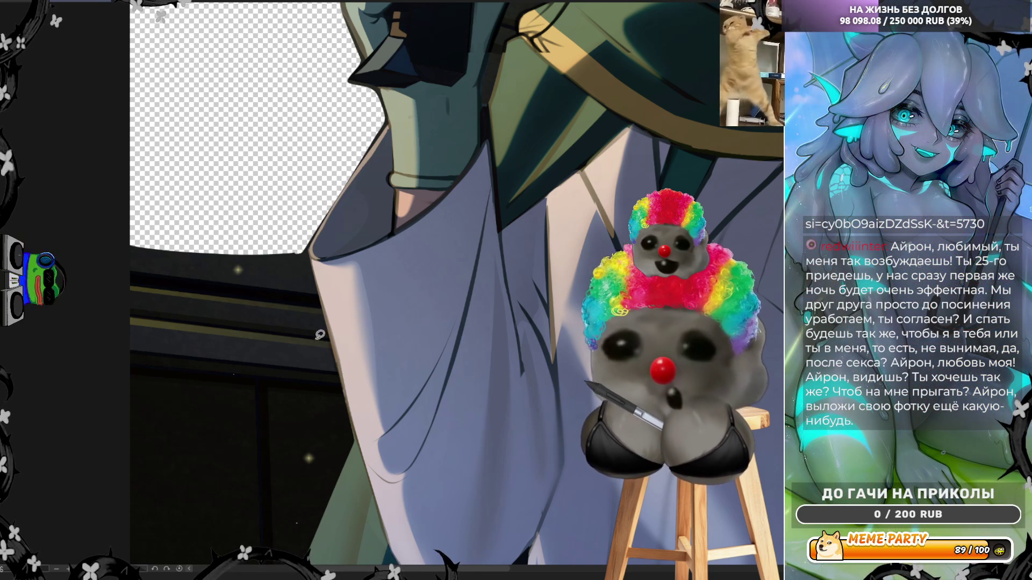
mouse_move(307, 238)
left_mouse_down()
mouse_move(353, 438)
mouse_move(306, 495)
mouse_move(196, 500)
mouse_move(134, 252)
left_mouse_up()
key("Delete")
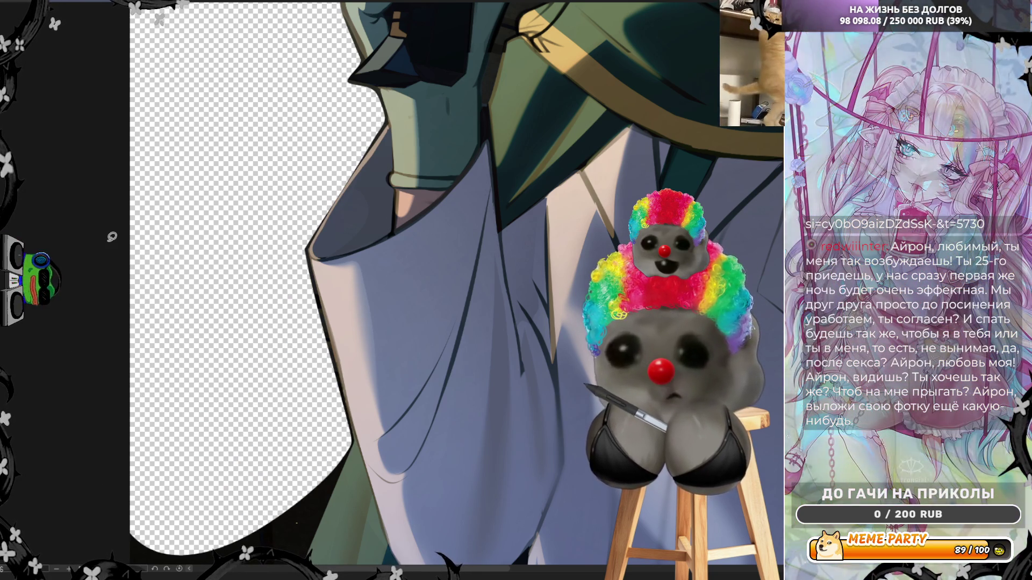
key("ctrl+minus")
Step: Delete the dark lower-left background and a thin strip along the coat edge, then deselect
scroll(198, 410, "up", 2)
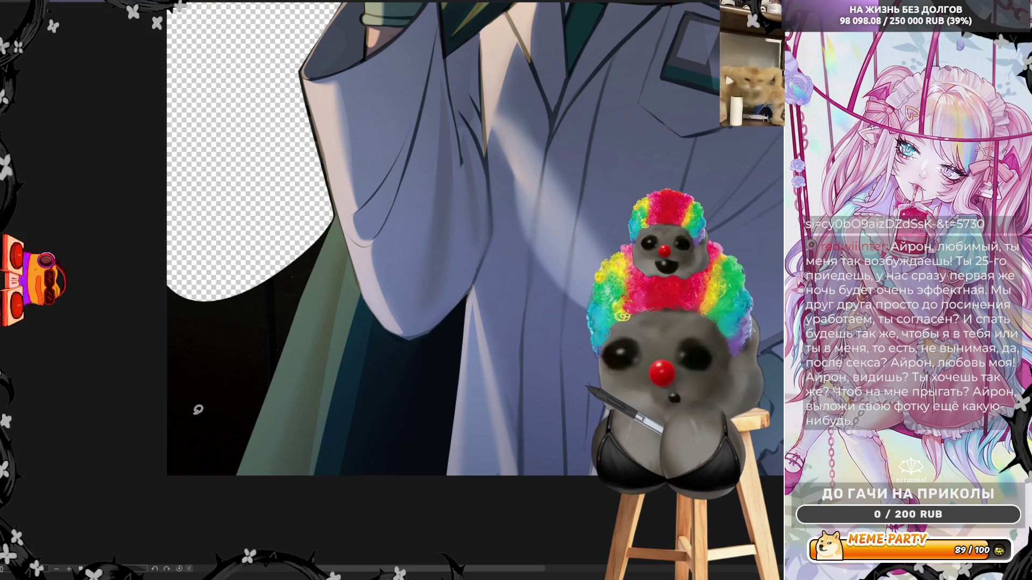
scroll(198, 410, "up", 1)
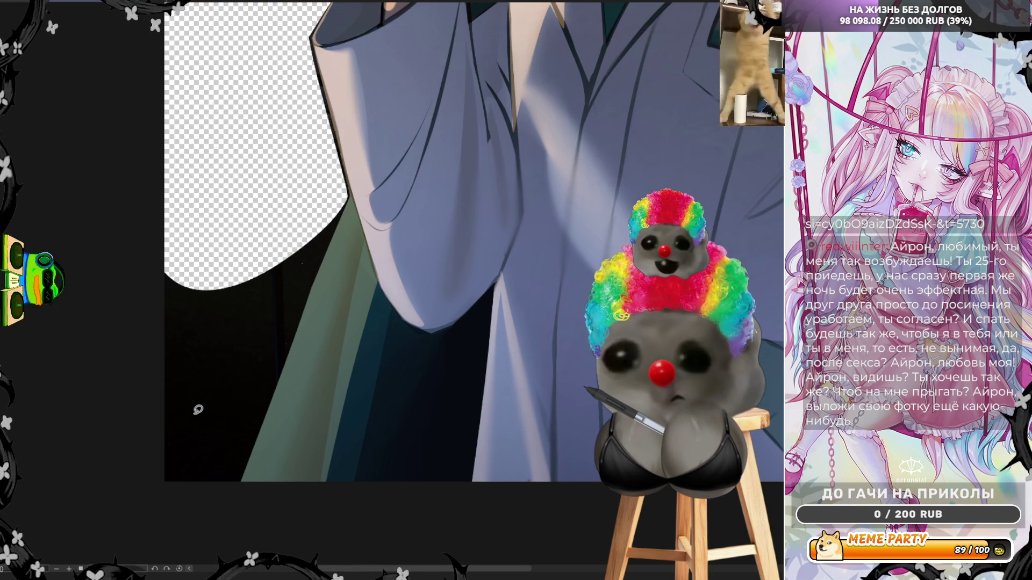
mouse_move(178, 226)
left_mouse_down()
mouse_move(152, 505)
mouse_move(249, 463)
mouse_move(320, 247)
mouse_move(317, 180)
left_mouse_up()
key("Delete")
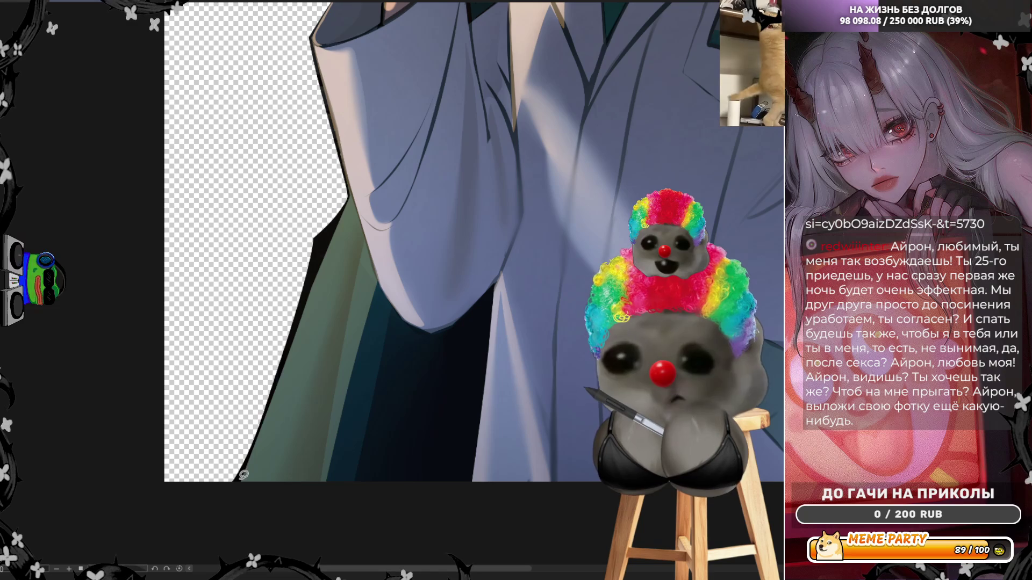
mouse_move(245, 472)
left_mouse_down()
mouse_move(333, 229)
mouse_move(322, 228)
mouse_move(240, 473)
mouse_move(177, 376)
mouse_move(242, 474)
left_mouse_up()
key("Delete")
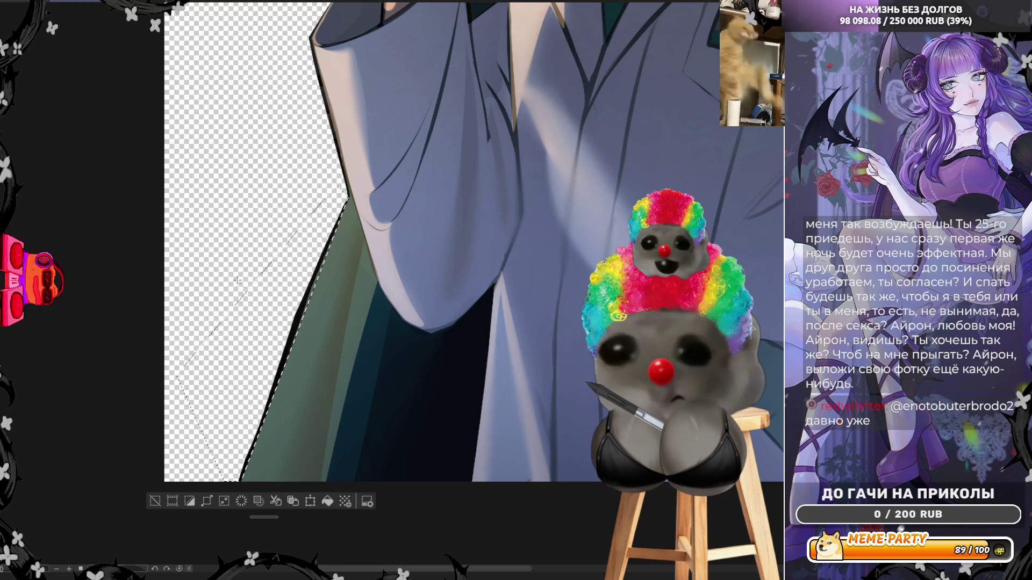
key("ctrl+d")
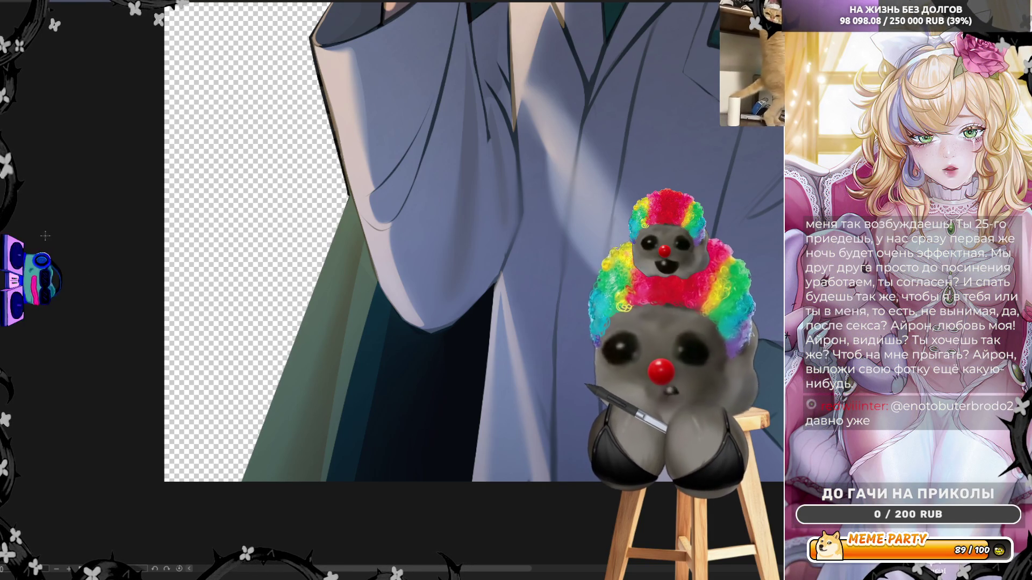
key("ctrl+z")
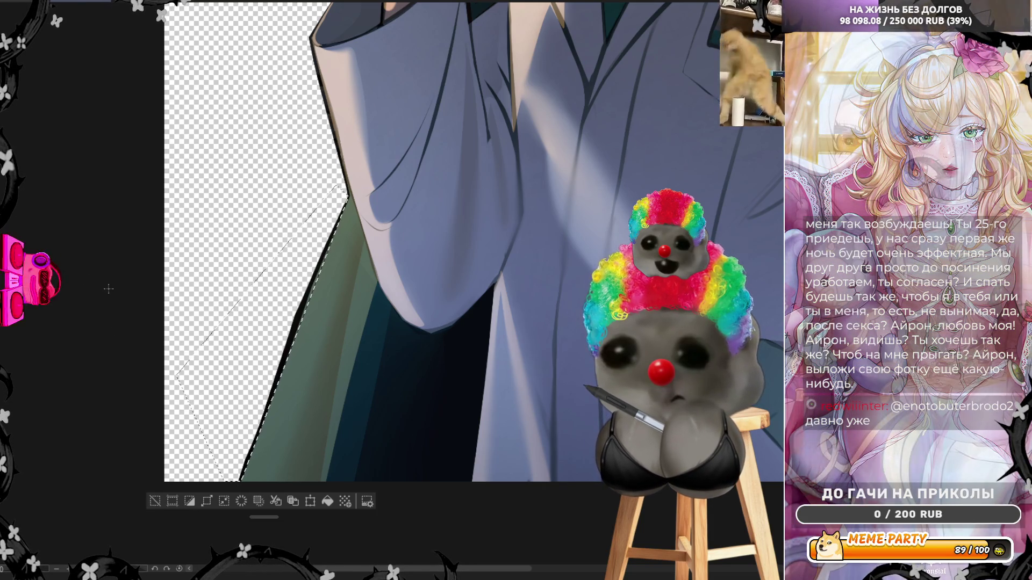
key("ctrl+d")
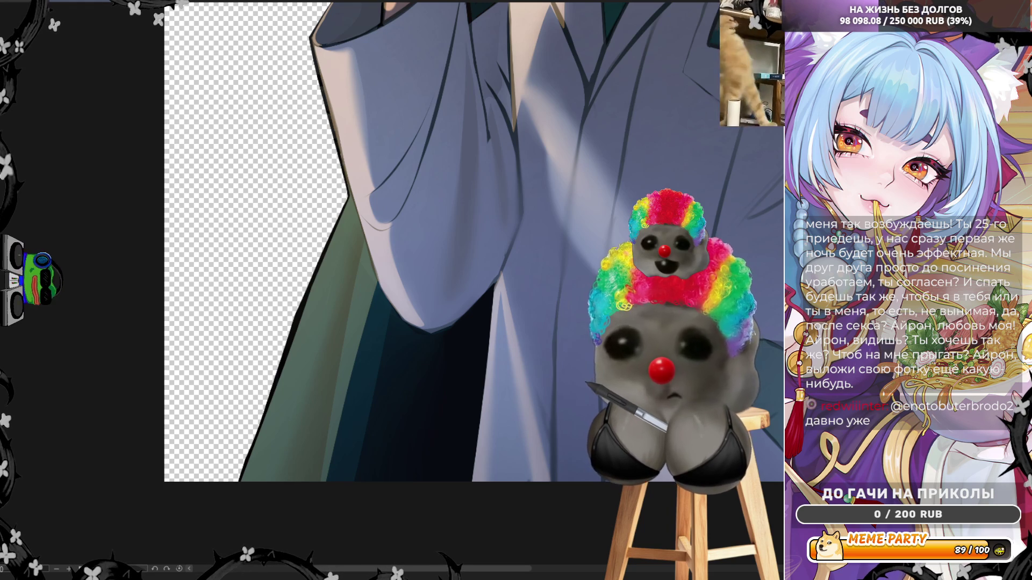
Step: Trace a polyline selection around the leftover background below the sleeve, then deselect
left_click(312, 185)
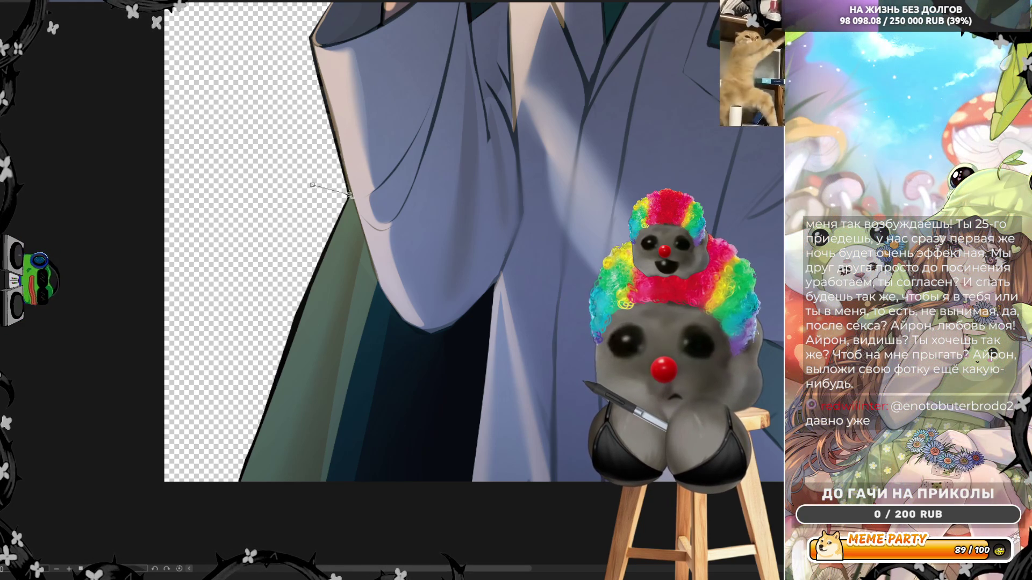
left_click(349, 195)
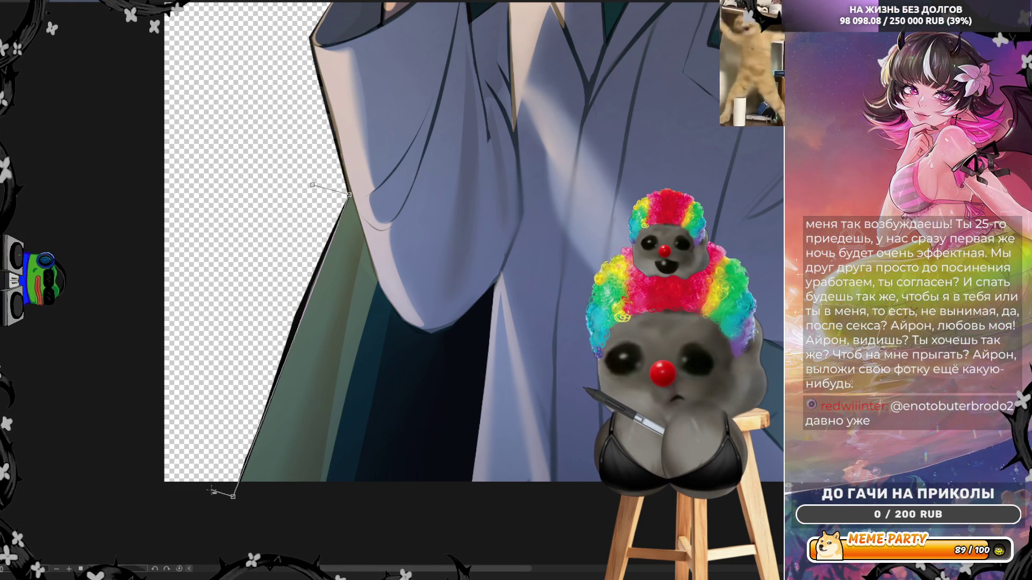
left_click(301, 309)
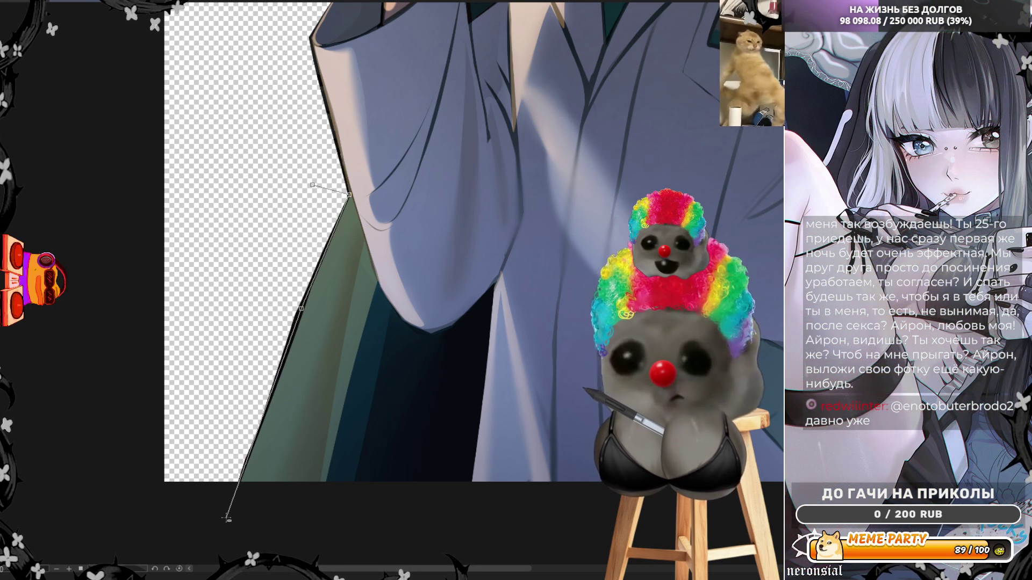
left_click(225, 518)
left_click(177, 465)
left_click(283, 174)
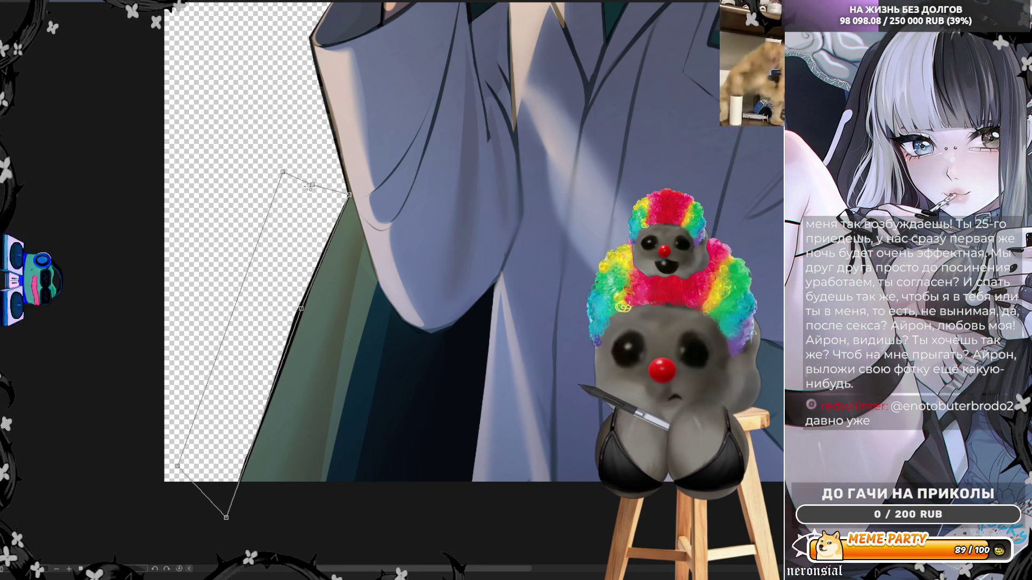
left_click(312, 185)
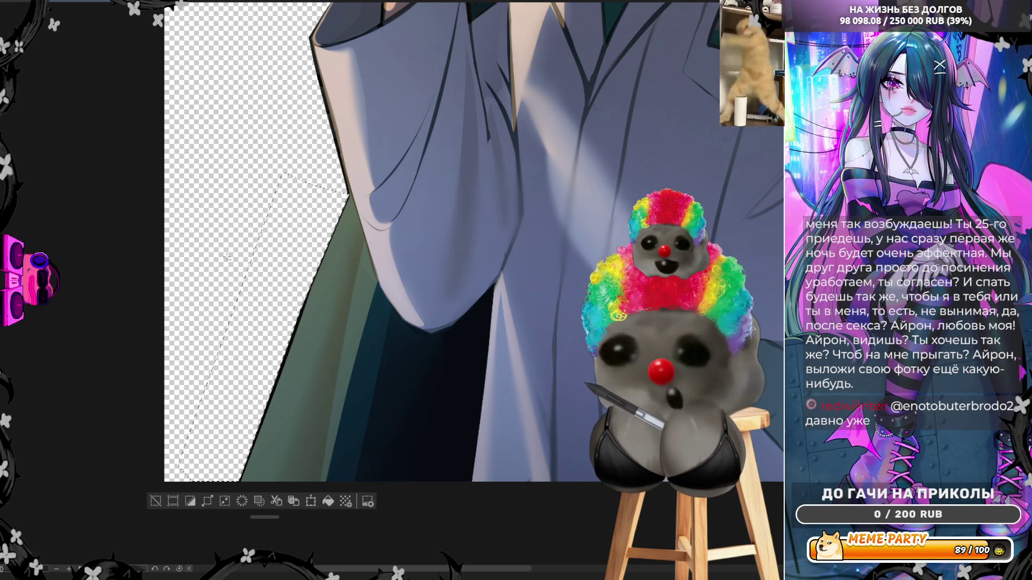
key("ctrl+d")
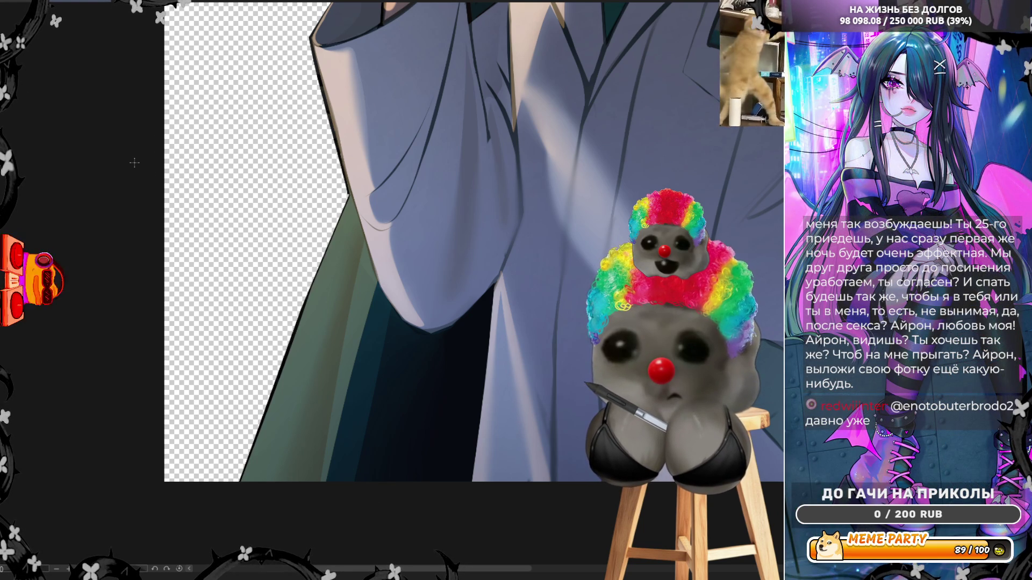
scroll(143, 227, "down", 2)
Step: Lasso-erase the dark background beside the collar along the cape's top edge
scroll(530, 105, "up", 5)
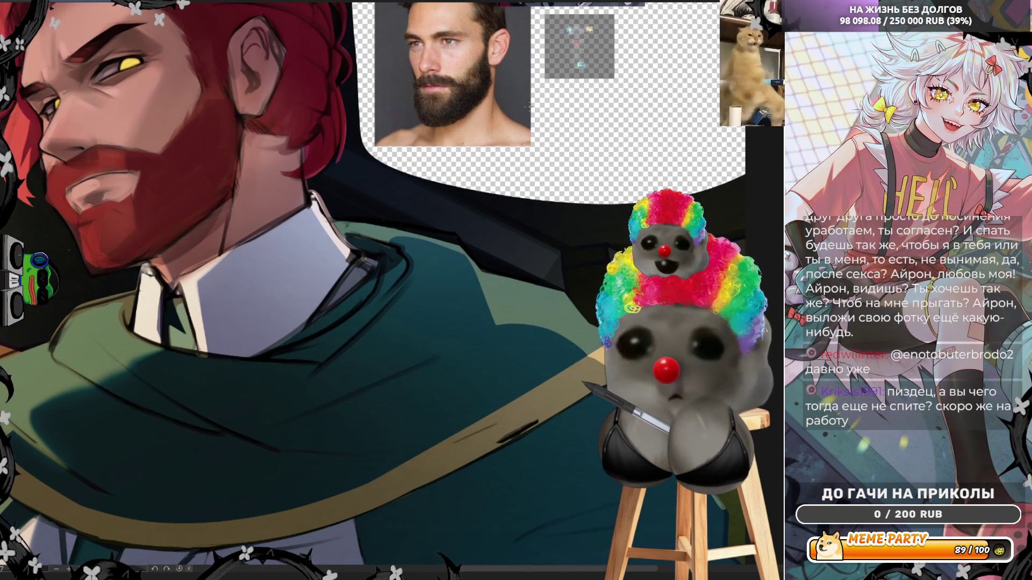
scroll(529, 105, "down", 2)
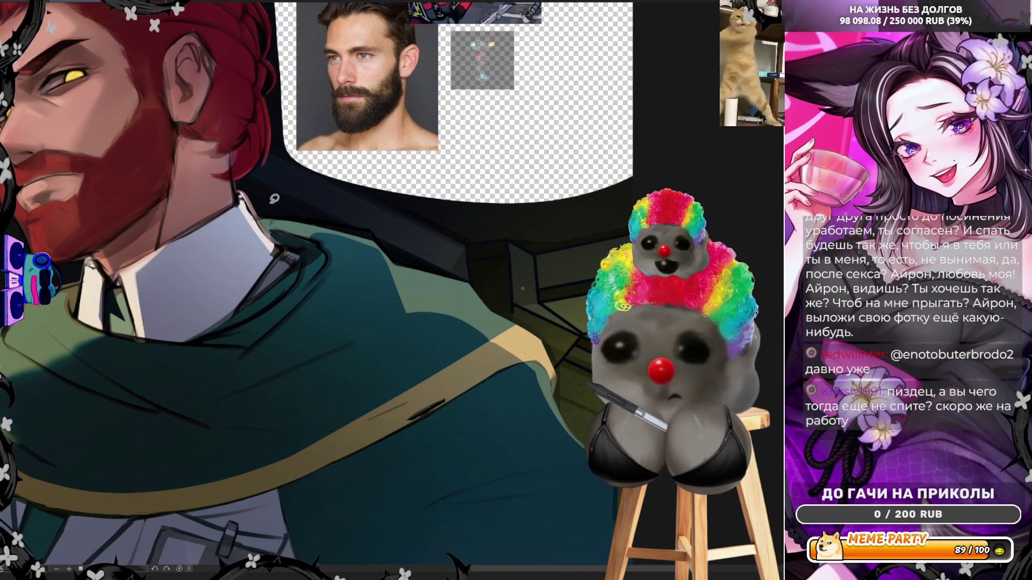
mouse_move(276, 142)
left_mouse_down()
mouse_move(247, 175)
mouse_move(266, 218)
mouse_move(339, 193)
mouse_move(370, 149)
left_mouse_up()
mouse_move(266, 209)
left_mouse_down()
mouse_move(387, 229)
mouse_move(379, 172)
mouse_move(271, 218)
mouse_move(398, 237)
mouse_move(409, 212)
mouse_move(367, 129)
left_mouse_up()
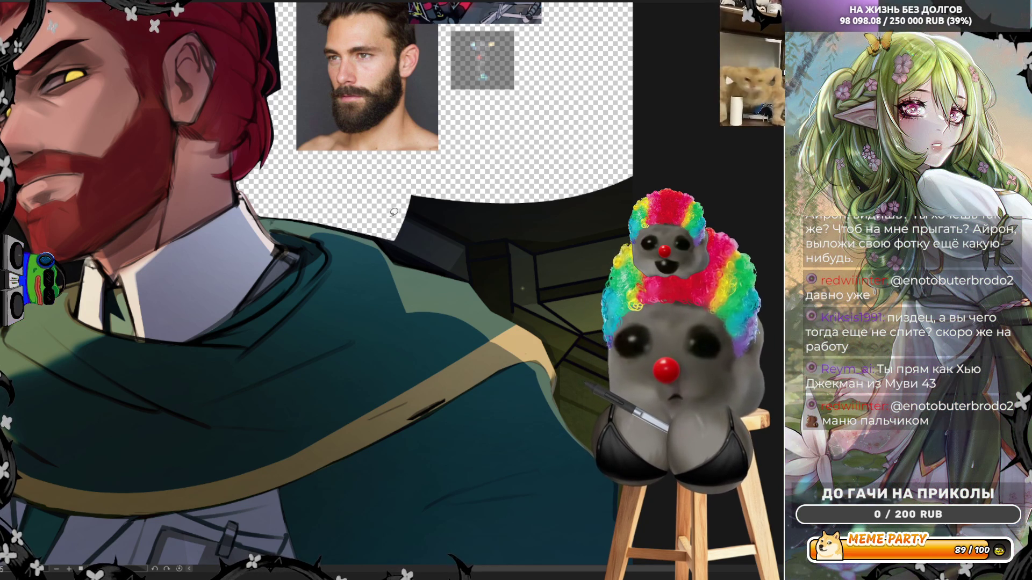
mouse_move(371, 226)
left_mouse_down()
mouse_move(398, 258)
mouse_move(595, 298)
left_mouse_up()
mouse_move(663, 146)
left_mouse_down()
mouse_move(566, 119)
mouse_move(352, 169)
left_mouse_up()
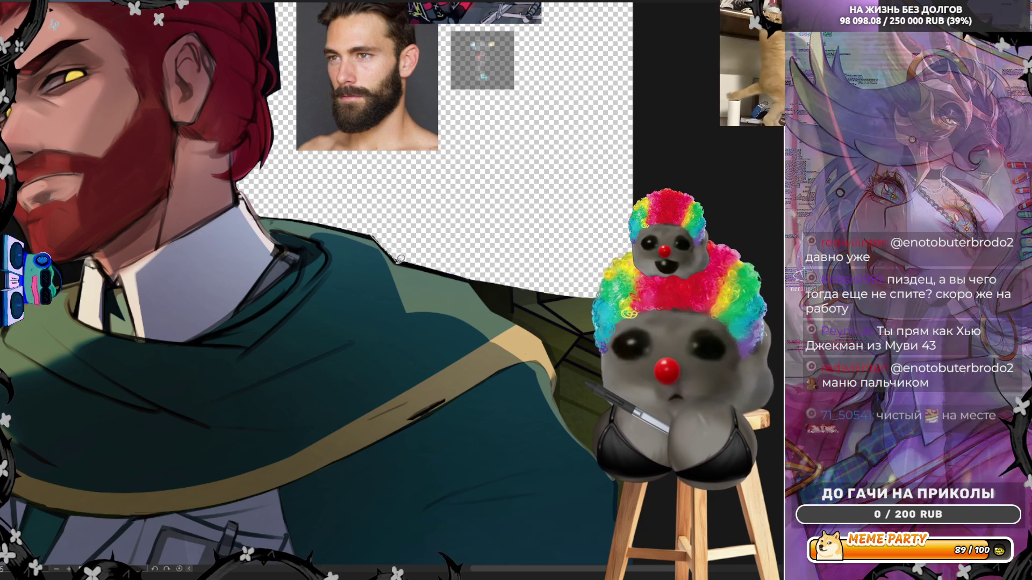
Step: Erase the remaining dark and olive areas above the cape edge, then mirror the view
left_click_drag(395, 258, 575, 326)
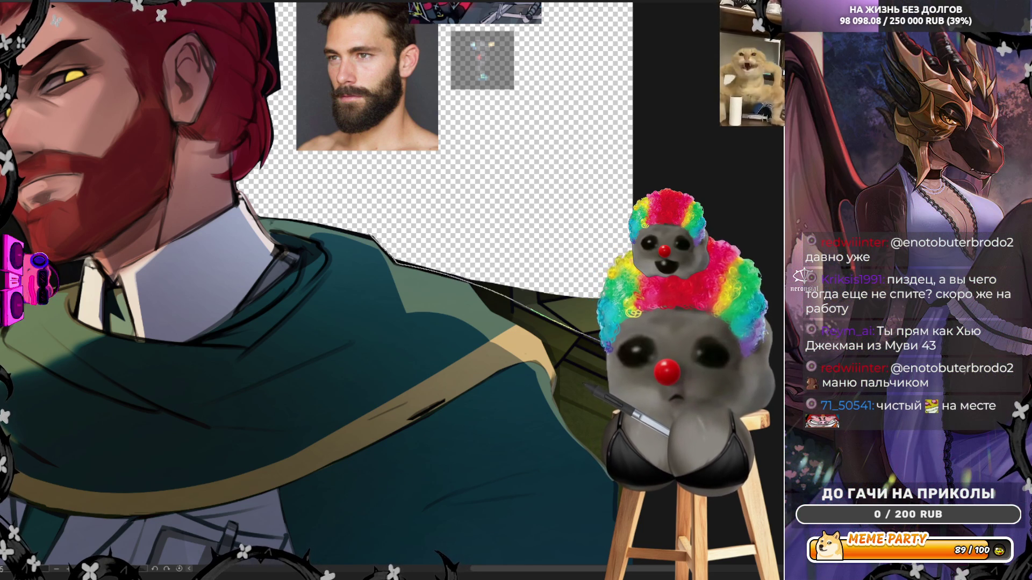
left_click_drag(604, 230, 508, 184)
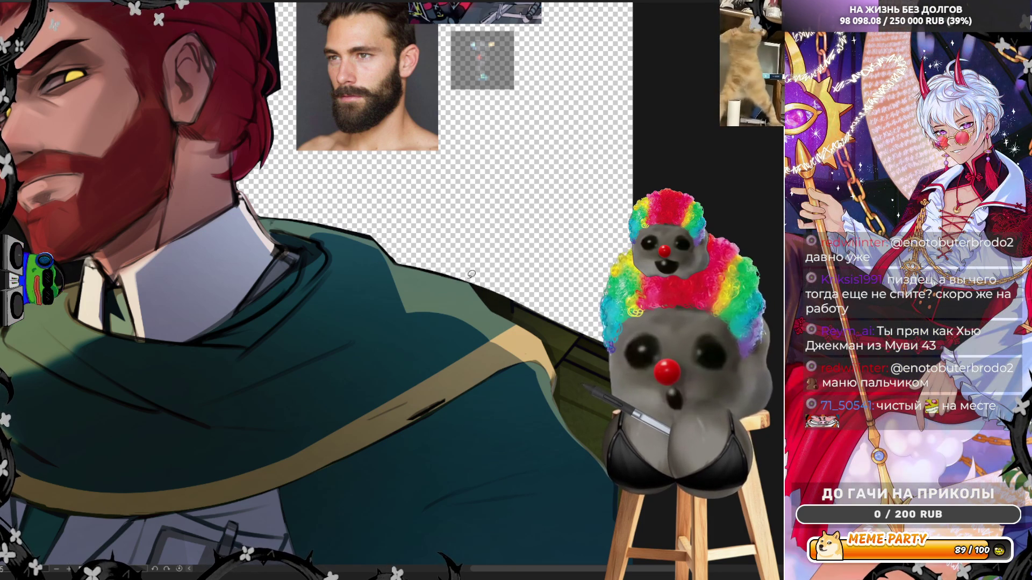
mouse_move(472, 276)
left_mouse_down()
mouse_move(492, 304)
mouse_move(544, 334)
mouse_move(559, 392)
left_mouse_up()
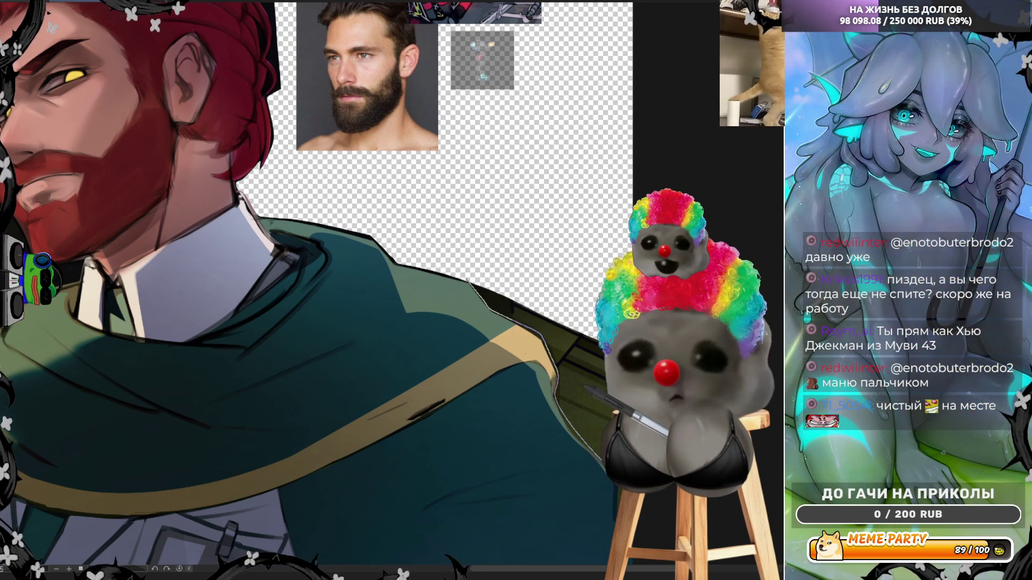
left_click_drag(525, 211, 484, 258)
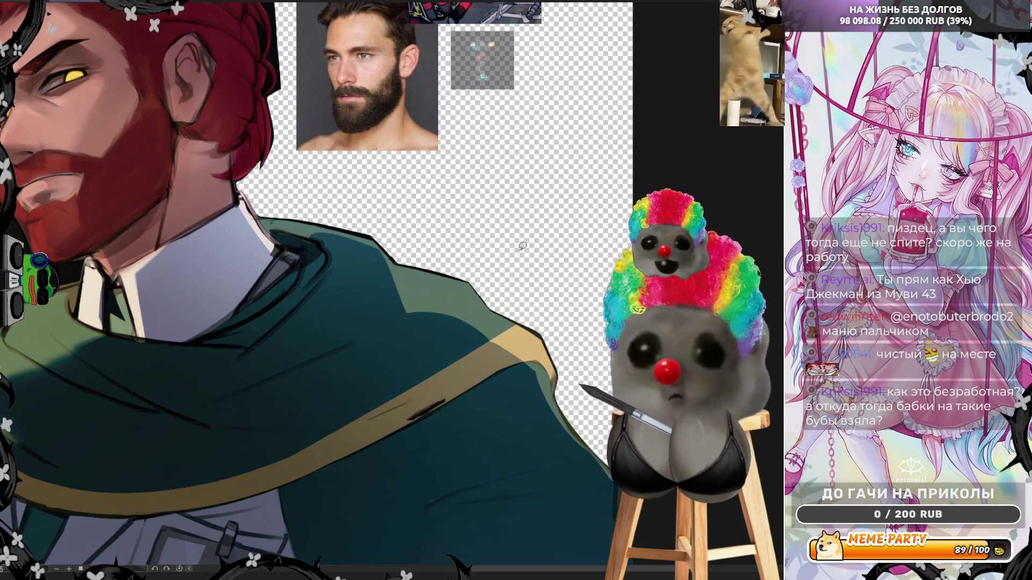
key("h")
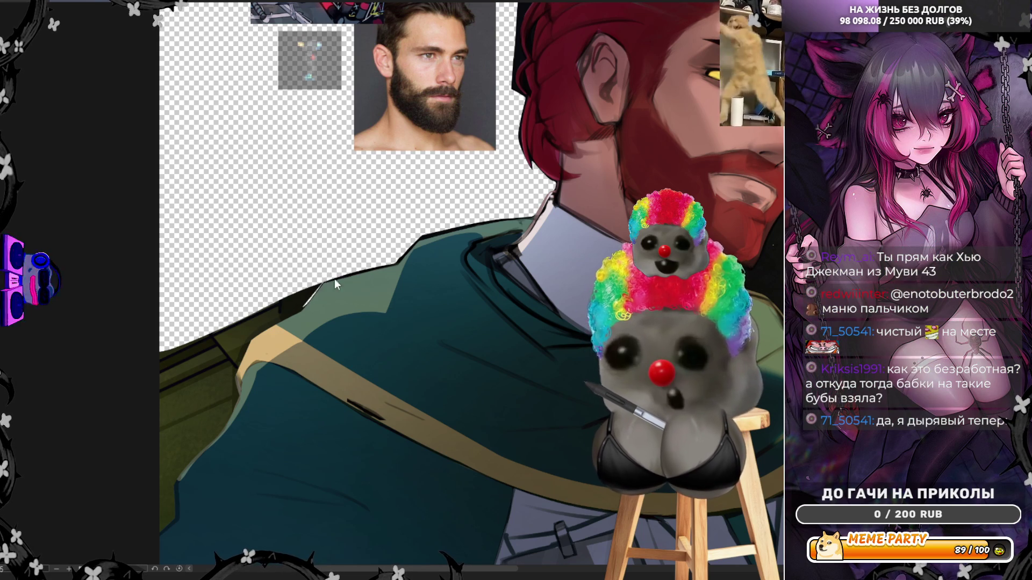
Step: Lasso-erase the background along the shirt and shoulder edge, undoing a stray dark fill at the lower-left
left_click_drag(325, 280, 249, 331)
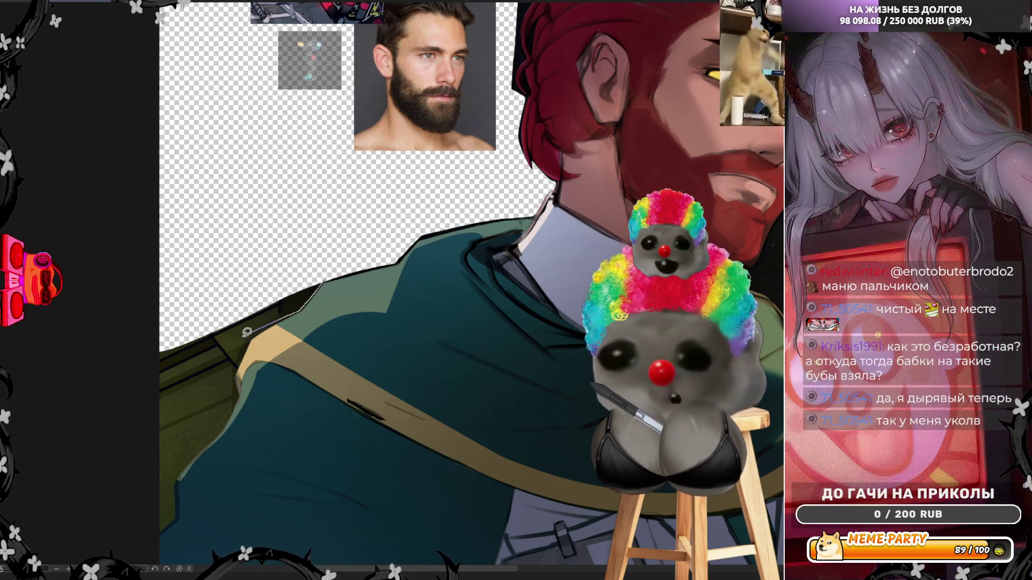
left_click_drag(237, 254, 226, 285)
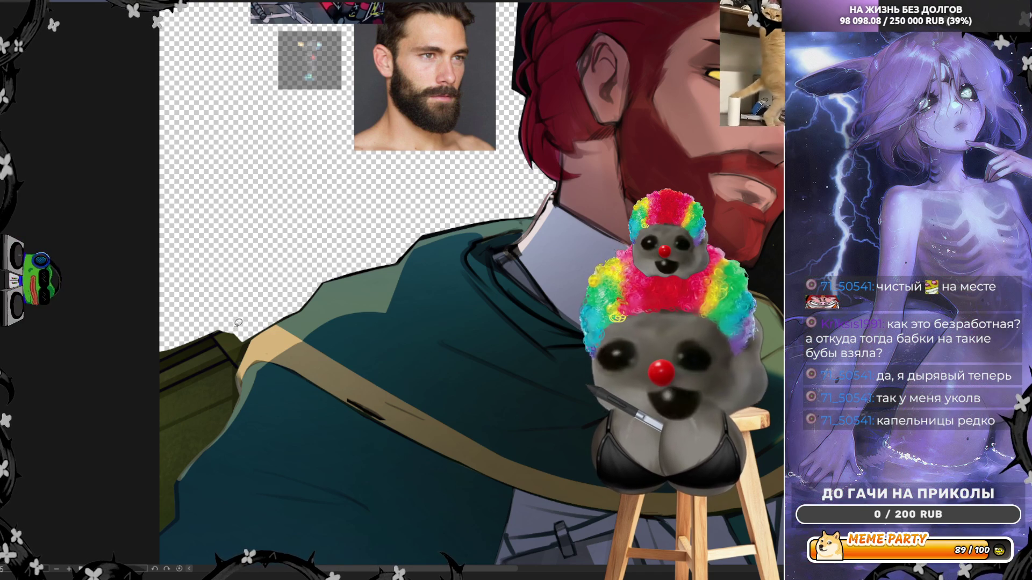
mouse_move(256, 332)
left_mouse_down()
mouse_move(230, 397)
mouse_move(115, 399)
mouse_move(234, 284)
left_mouse_up()
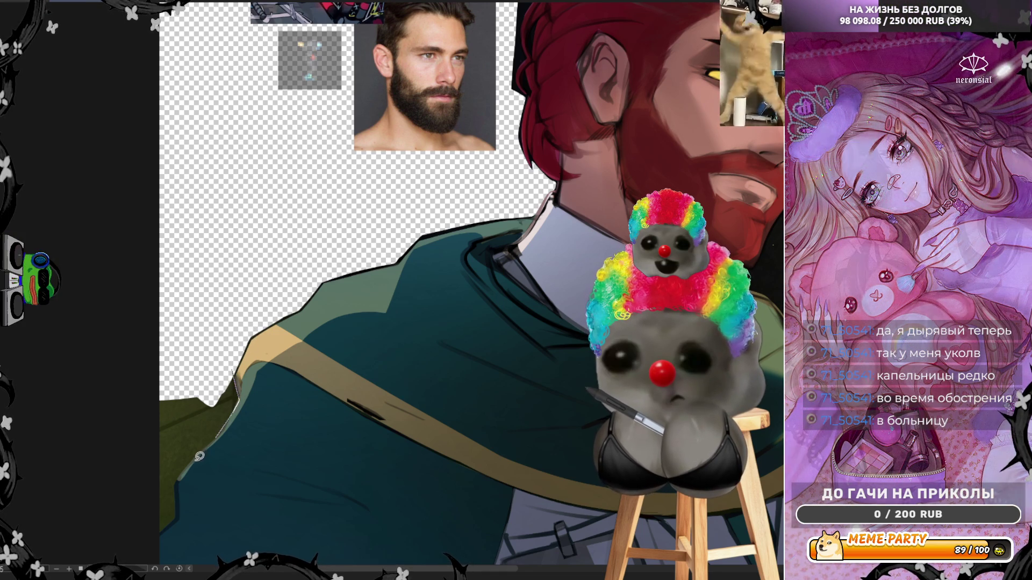
mouse_move(236, 371)
left_mouse_down()
mouse_move(239, 398)
mouse_move(211, 438)
mouse_move(137, 479)
mouse_move(107, 401)
mouse_move(237, 353)
left_mouse_up()
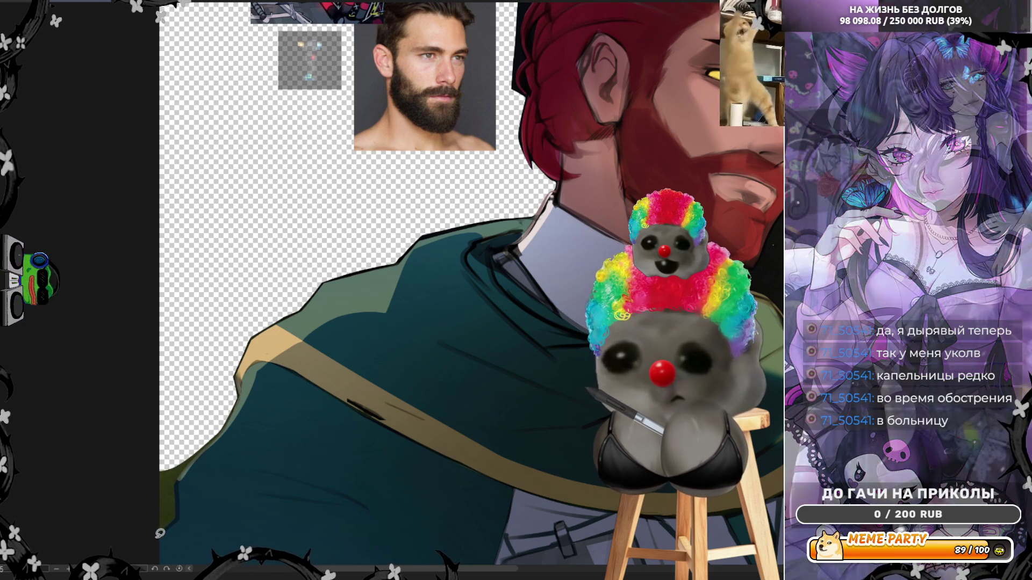
left_click_drag(160, 533, 175, 518)
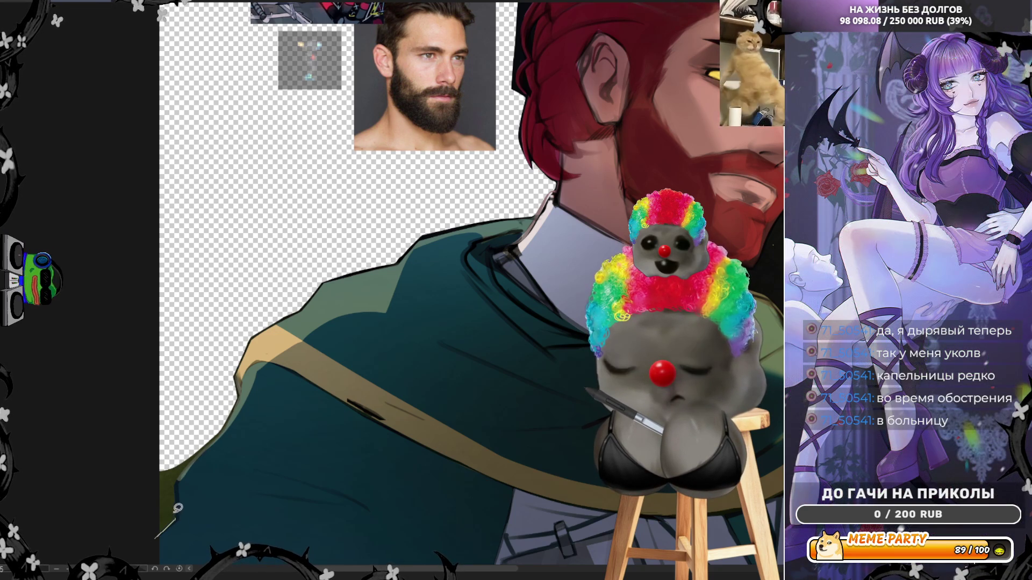
left_click_drag(180, 509, 178, 505)
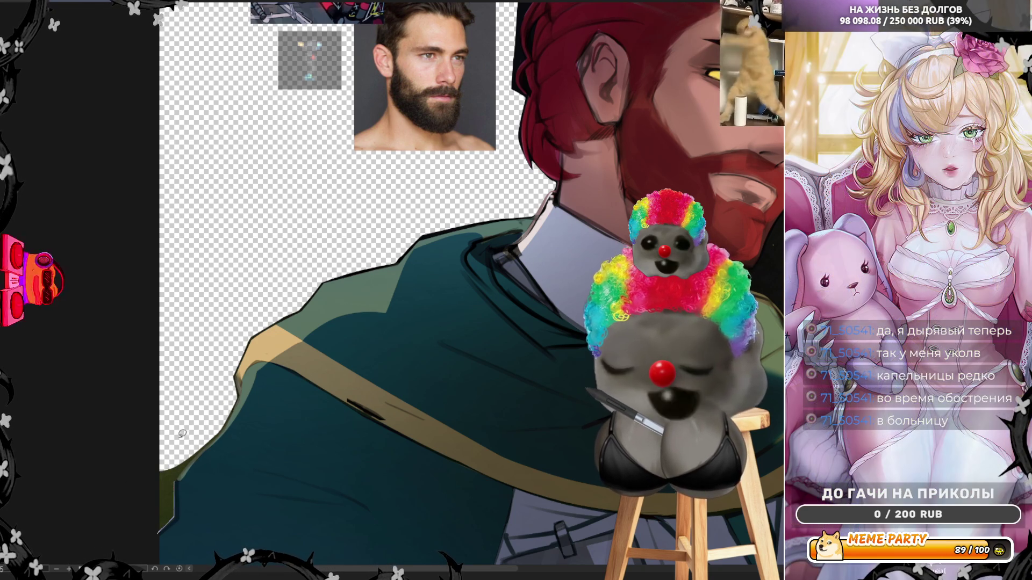
key("ctrl+z")
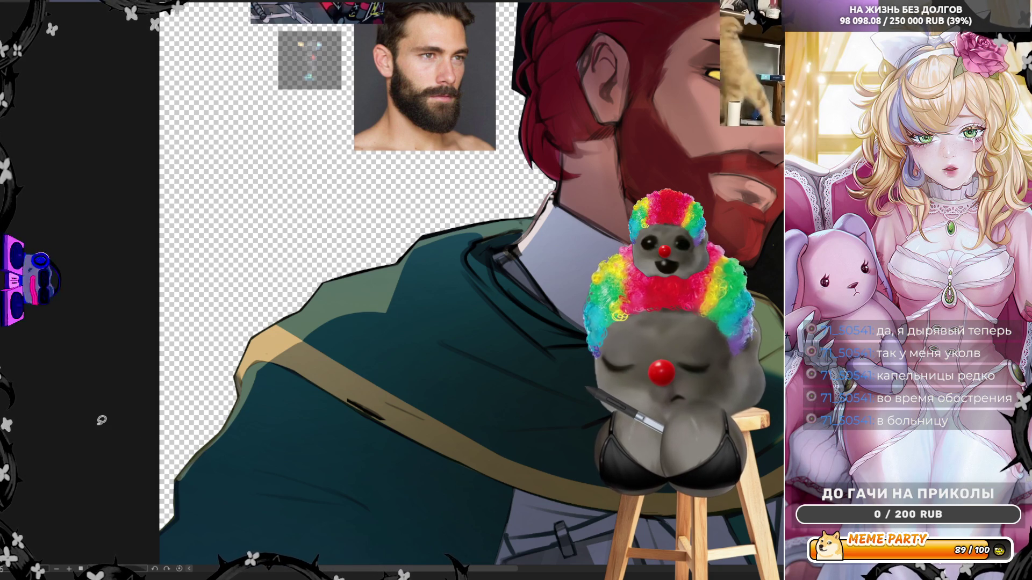
scroll(89, 420, "down", 2)
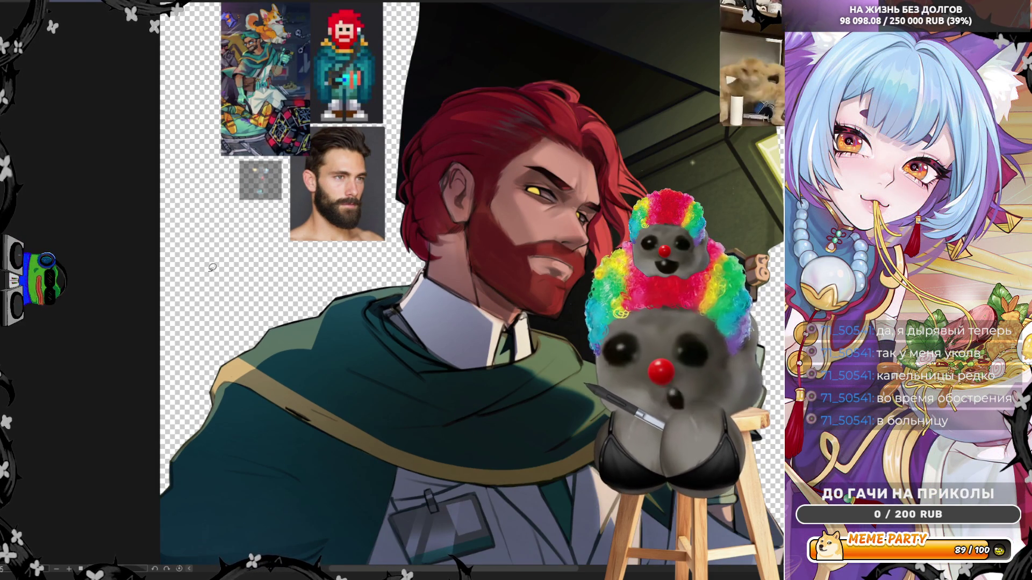
scroll(212, 267, "down", 4)
Step: Zoom in on the head and lasso-erase the dark background above and beside the red hair, flipping the view partway
scroll(418, 172, "up", 2)
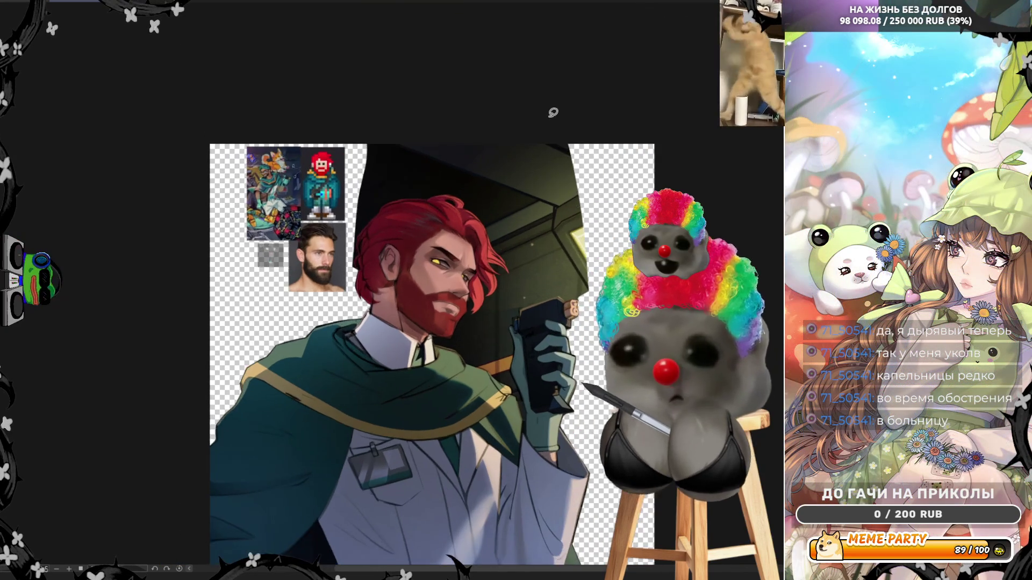
scroll(419, 173, "up", 3)
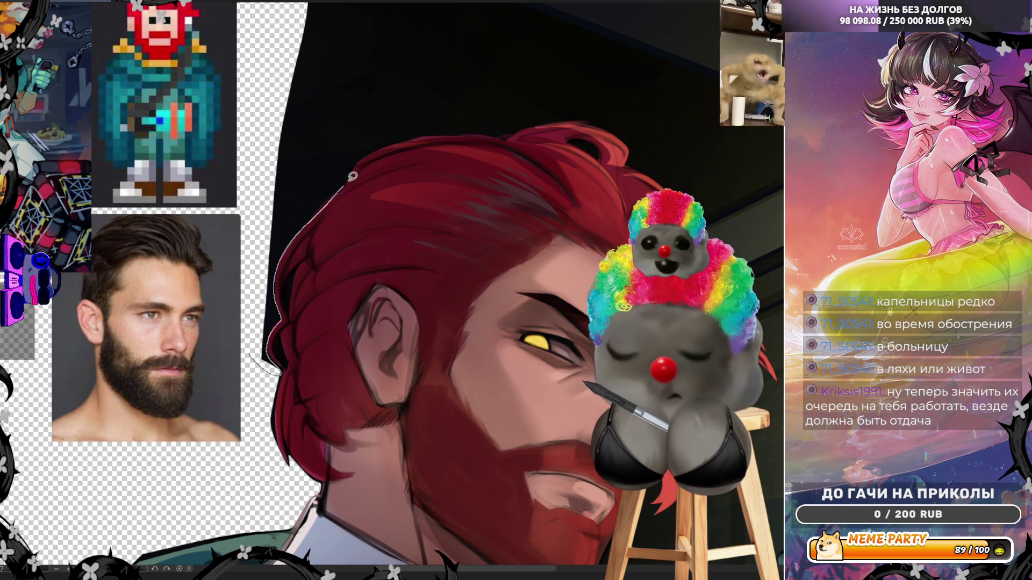
mouse_move(301, 67)
left_mouse_down()
mouse_move(349, 91)
mouse_move(363, 136)
mouse_move(376, 112)
mouse_move(399, 134)
mouse_move(457, 129)
mouse_move(373, 94)
left_mouse_up()
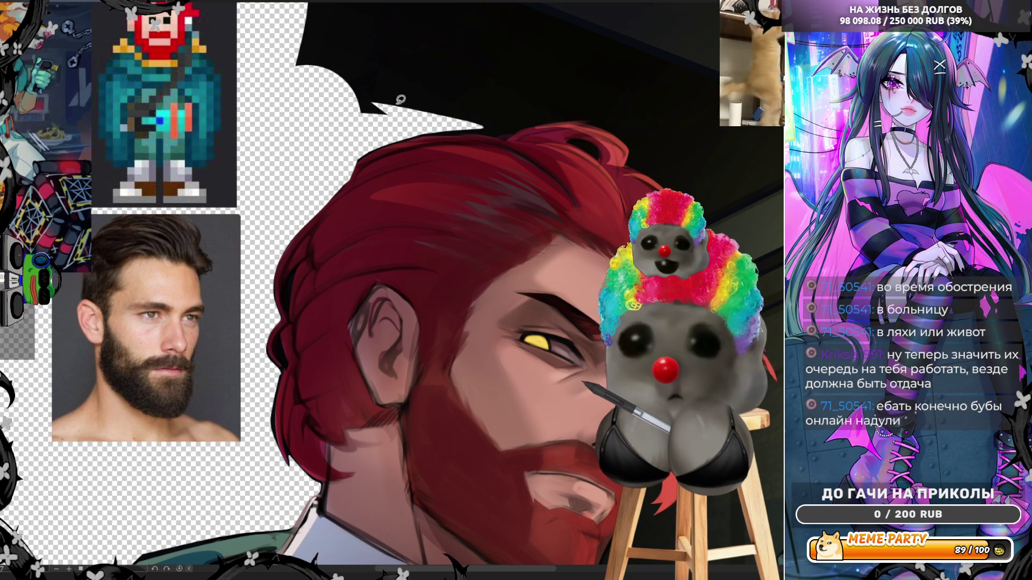
mouse_move(437, 127)
left_mouse_down()
mouse_move(508, 130)
mouse_move(430, 99)
left_mouse_up()
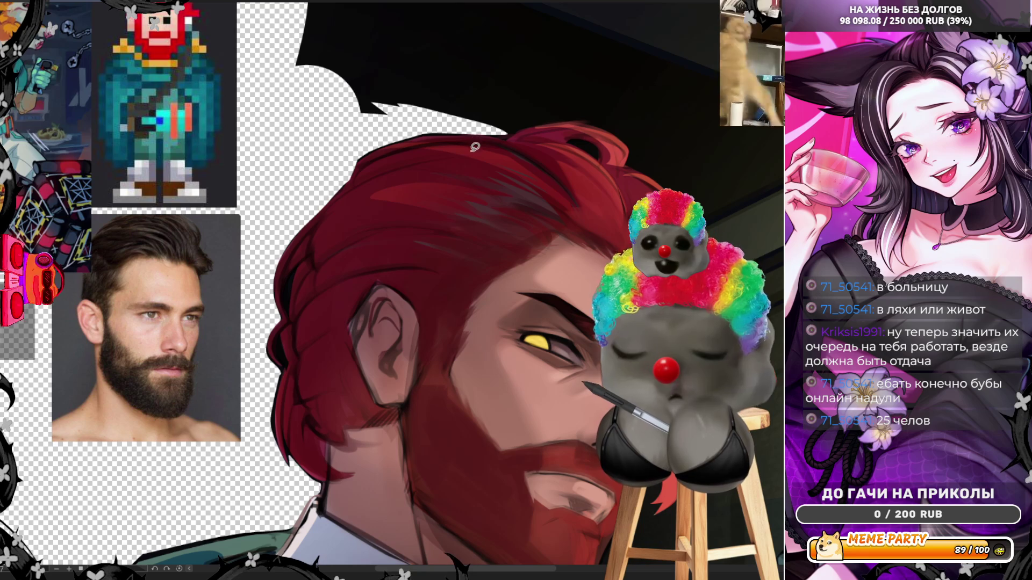
mouse_move(499, 132)
left_mouse_down()
mouse_move(564, 59)
mouse_move(494, 21)
mouse_move(322, 205)
mouse_move(291, 413)
mouse_move(355, 427)
mouse_move(432, 424)
left_mouse_up()
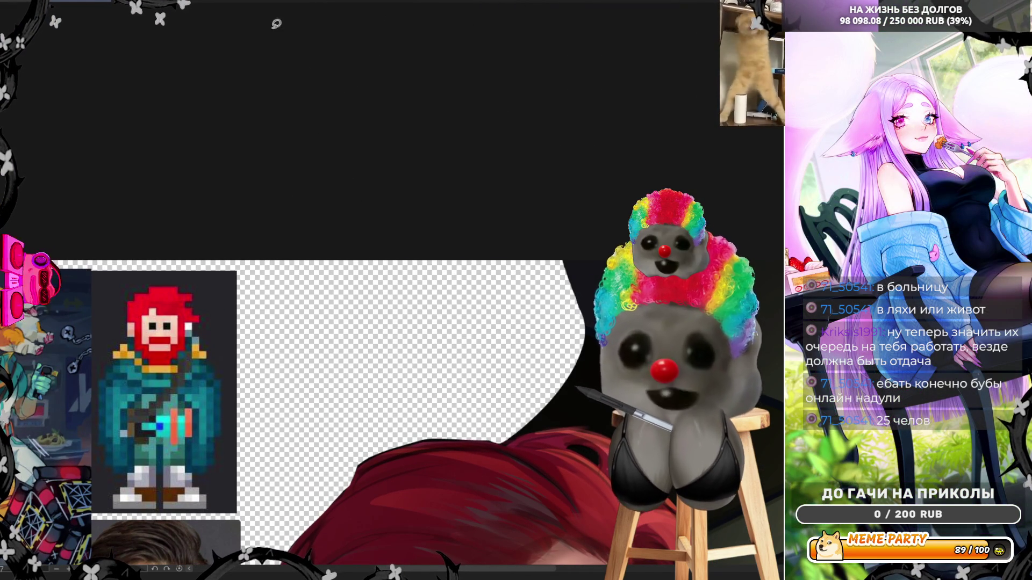
key("h")
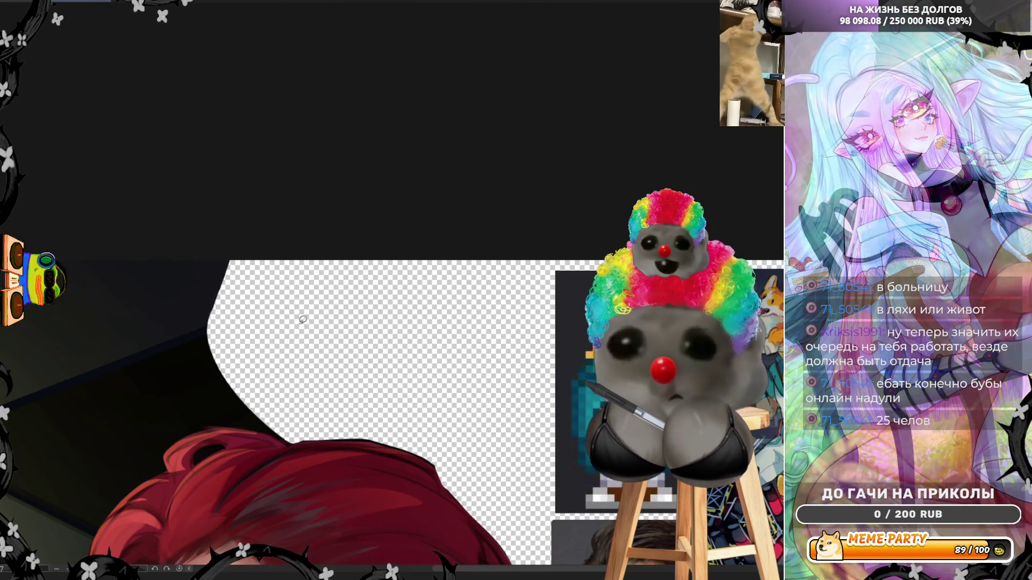
mouse_move(290, 441)
left_mouse_down()
mouse_move(172, 422)
mouse_move(129, 393)
mouse_move(232, 180)
mouse_move(240, 200)
left_mouse_up()
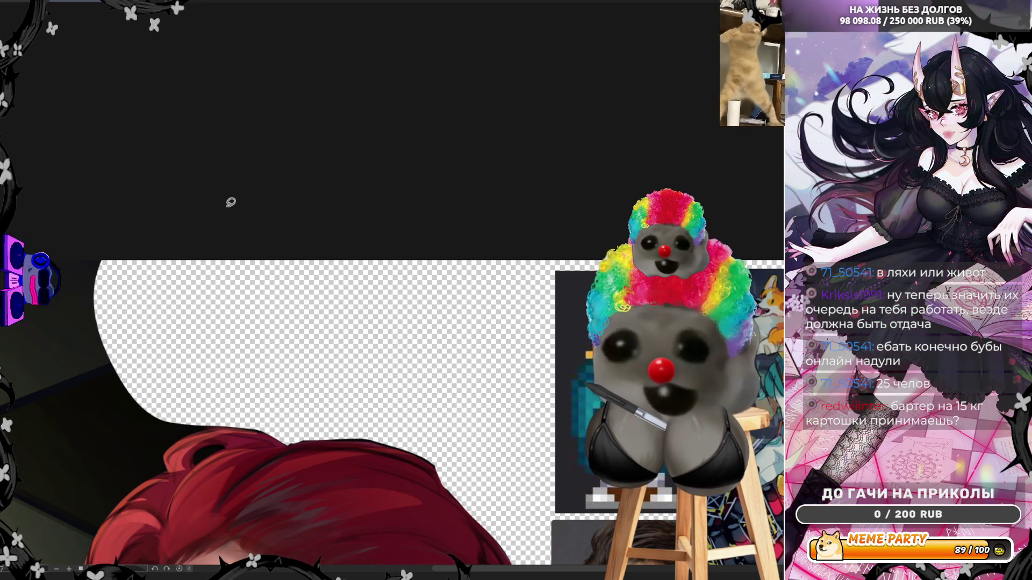
Step: Undo the earlier erasures, then lasso-erase the top dark spike and the stray patch by the ear
key("ctrl+z")
key("ctrl+z")
key("ctrl+z")
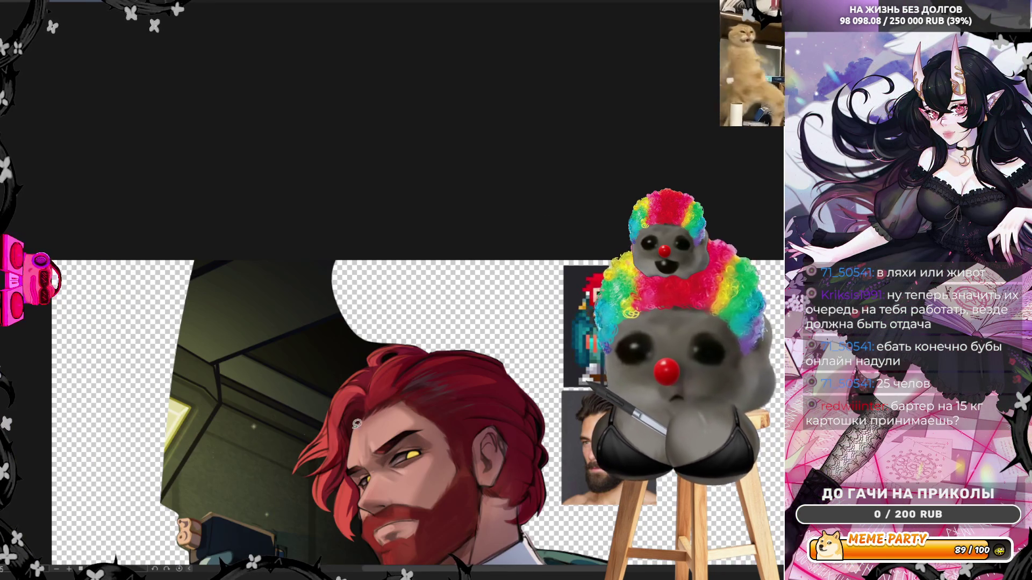
scroll(218, 441, "down", 2)
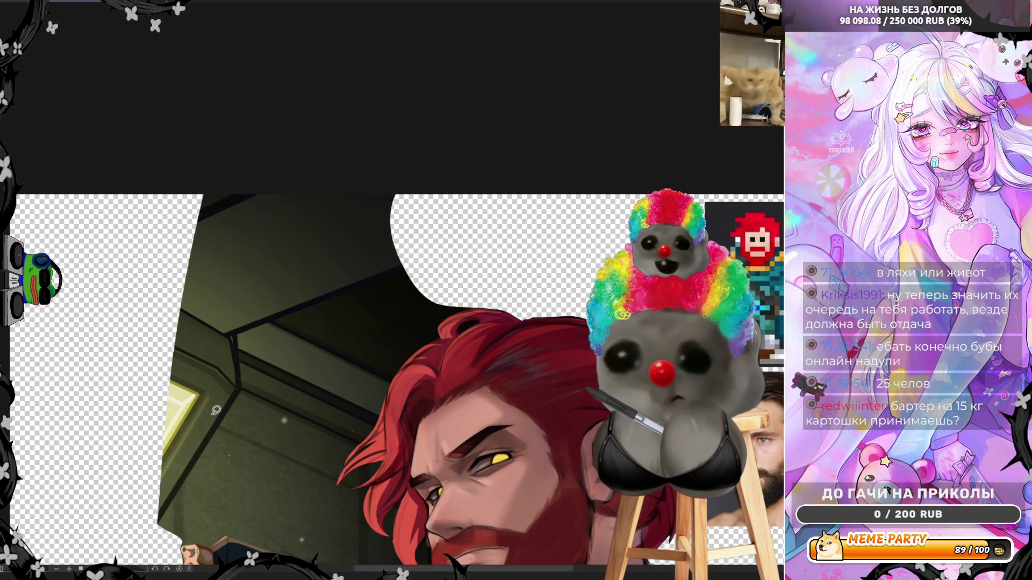
scroll(310, 369, "up", 1)
mouse_move(238, 284)
left_mouse_down()
mouse_move(484, 288)
mouse_move(532, 102)
left_mouse_up()
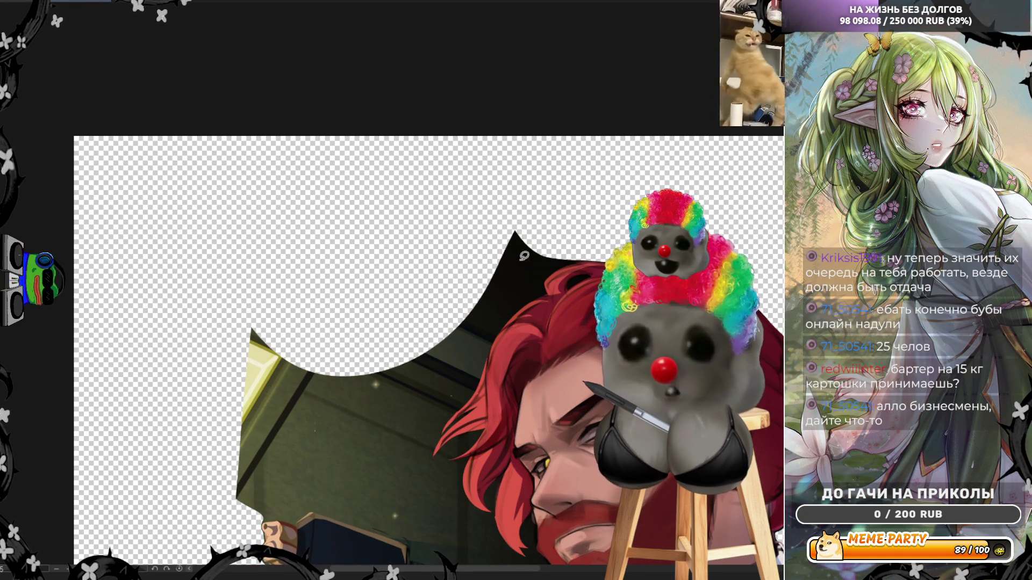
scroll(591, 283, "up", 3)
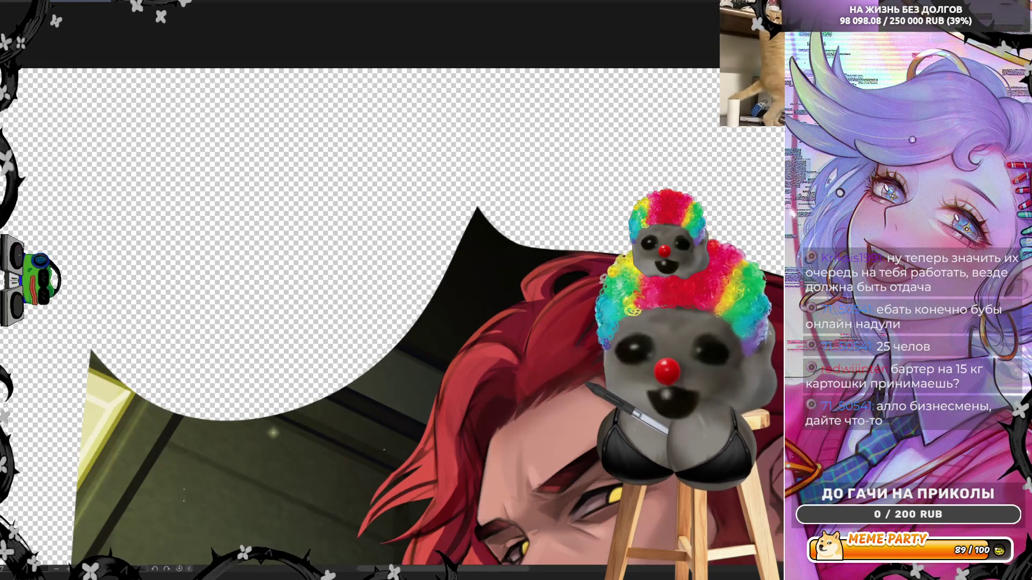
mouse_move(592, 233)
left_mouse_down()
mouse_move(498, 266)
mouse_move(441, 249)
mouse_move(505, 135)
mouse_move(573, 237)
mouse_move(477, 299)
mouse_move(414, 263)
mouse_move(524, 261)
left_mouse_up()
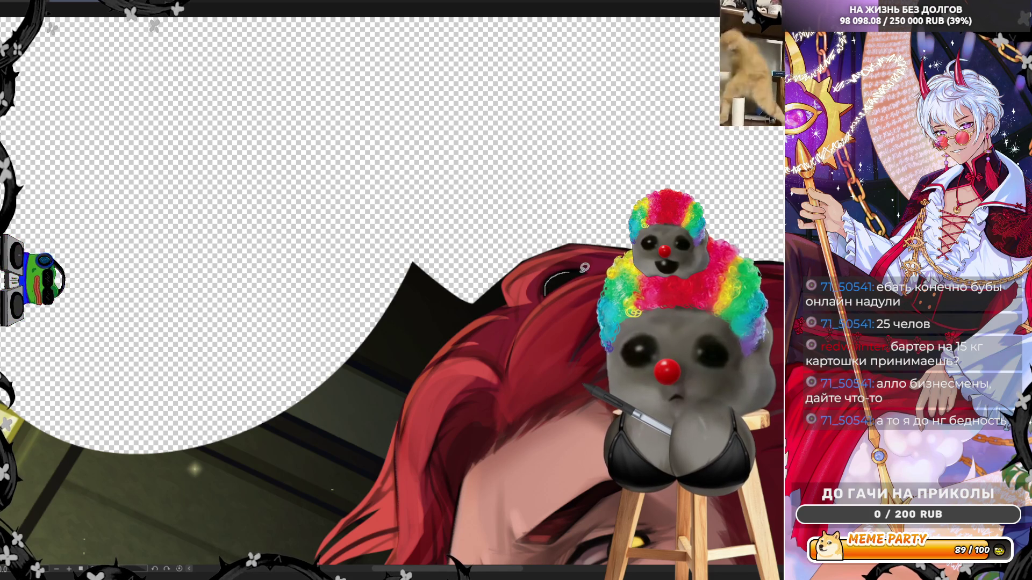
mouse_move(581, 273)
left_mouse_down()
mouse_move(546, 292)
mouse_move(559, 272)
mouse_move(503, 285)
mouse_move(506, 300)
mouse_move(419, 359)
mouse_move(342, 307)
mouse_move(426, 172)
left_mouse_up()
scroll(436, 168, "down", 5)
scroll(530, 277, "up", 5)
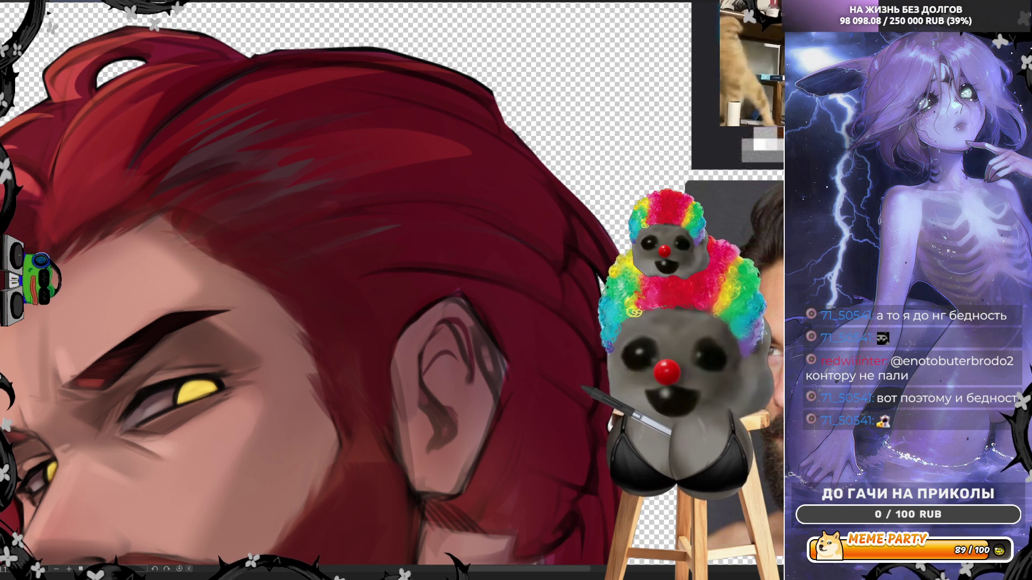
scroll(393, 290, "down", 5)
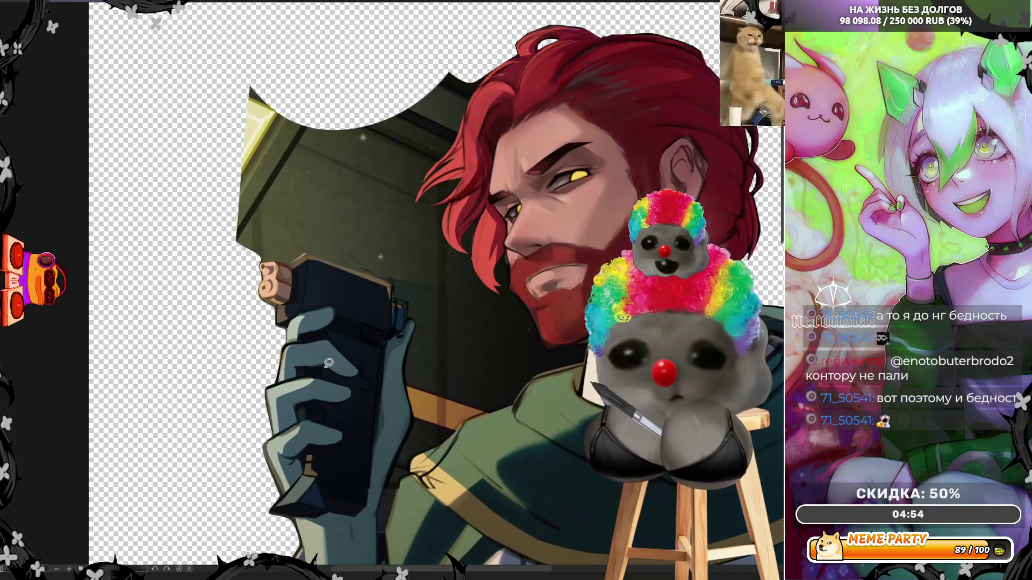
Step: Erase the dark background patches beside the hand and along the device's top edge
scroll(521, 292, "up", 1)
scroll(489, 73, "up", 2)
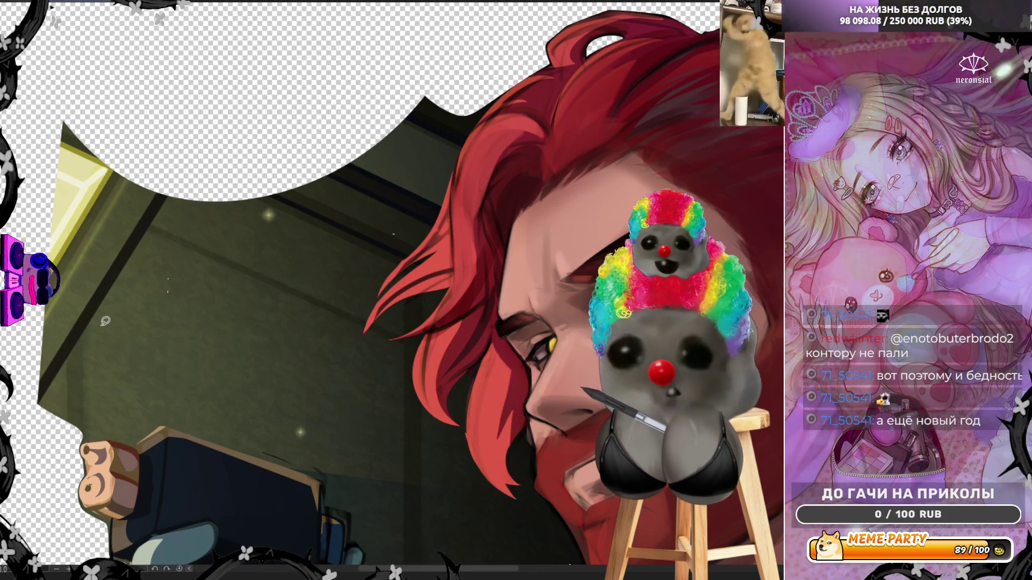
mouse_move(269, 280)
left_mouse_down()
mouse_move(271, 94)
mouse_move(12, 224)
mouse_move(35, 361)
left_mouse_up()
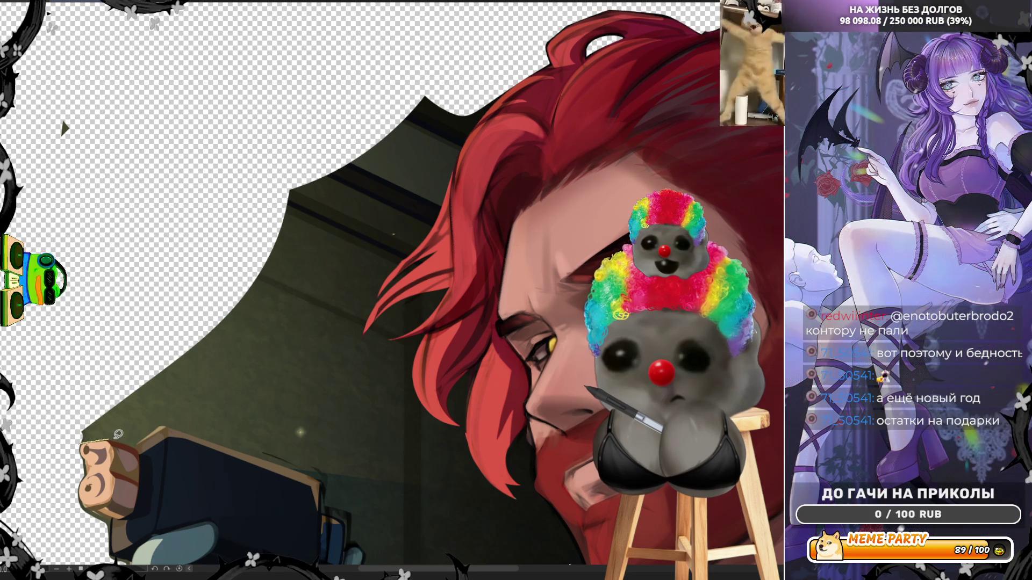
left_click_drag(123, 397, 117, 432)
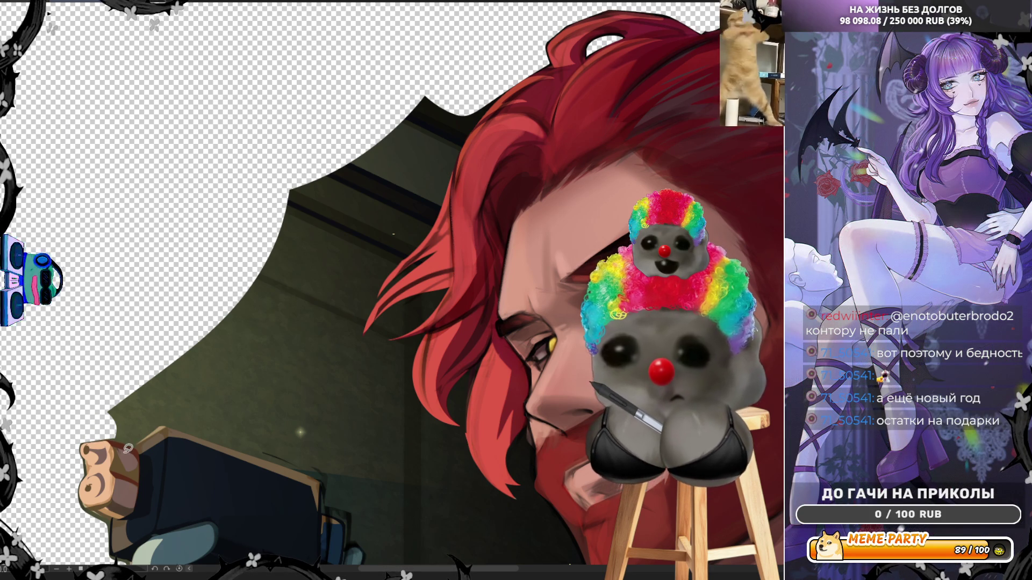
left_click_drag(164, 424, 145, 384)
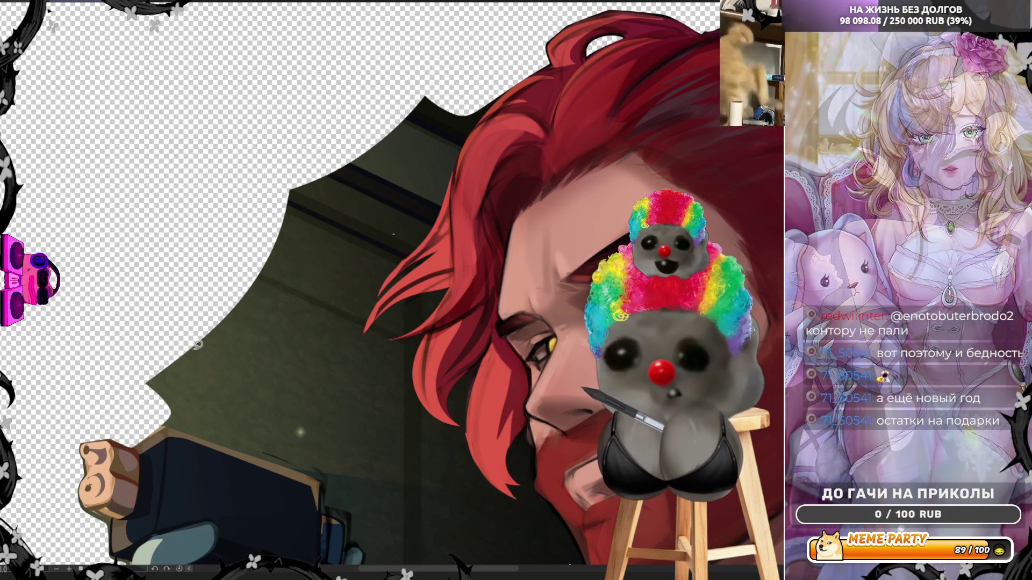
mouse_move(161, 425)
left_mouse_down()
mouse_move(306, 462)
mouse_move(330, 430)
left_mouse_up()
left_click_drag(319, 327, 145, 304)
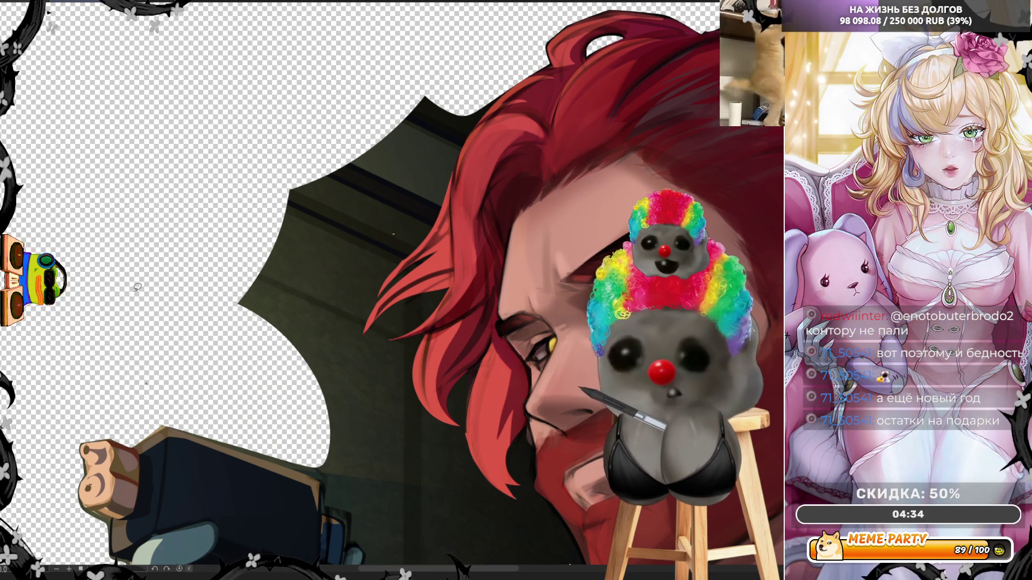
mouse_move(158, 424)
left_mouse_down()
mouse_move(342, 492)
mouse_move(188, 425)
mouse_move(301, 468)
mouse_move(220, 329)
mouse_move(217, 379)
left_mouse_up()
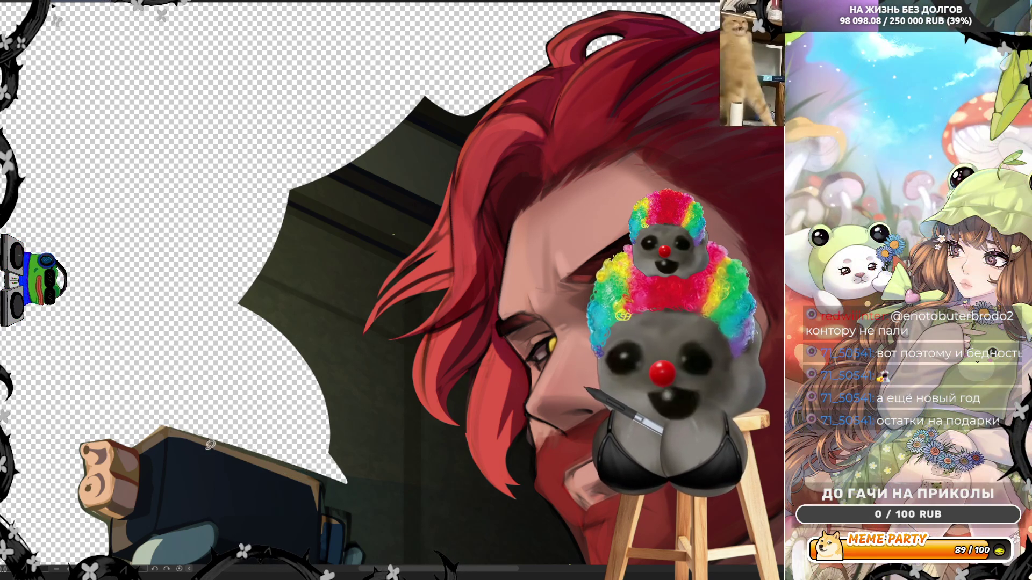
mouse_move(153, 416)
left_mouse_down()
mouse_move(331, 486)
mouse_move(164, 421)
mouse_move(328, 477)
left_mouse_up()
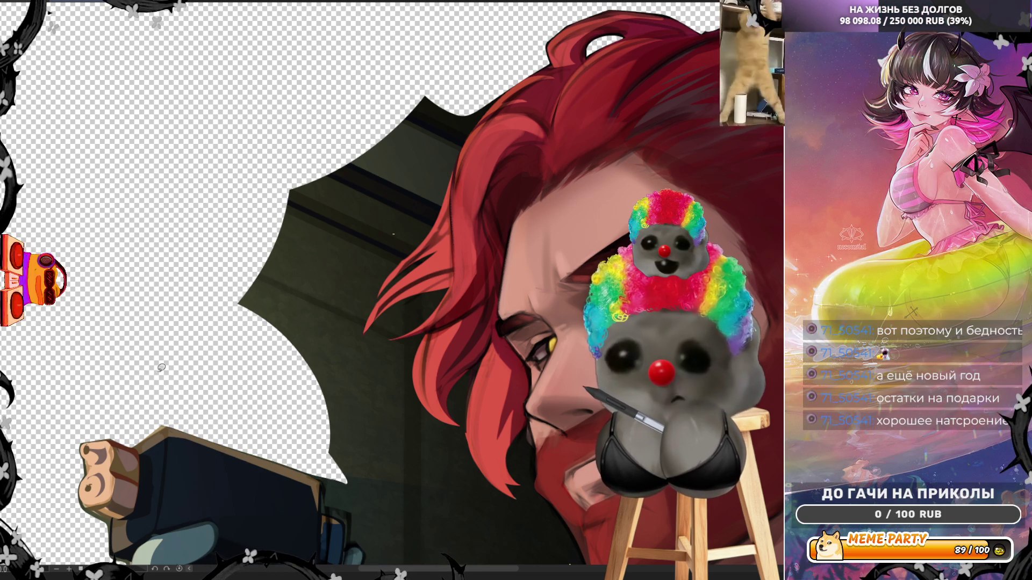
Step: Erase the dark background along the left edge of the red hair
scroll(161, 367, "down", 5)
scroll(268, 170, "up", 5)
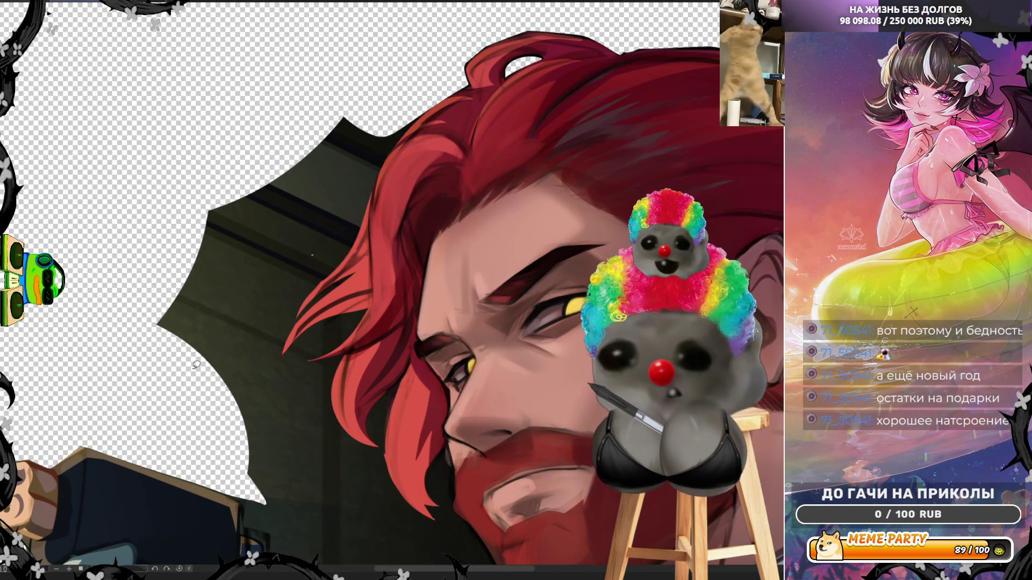
mouse_move(436, 99)
left_mouse_down()
mouse_move(366, 183)
mouse_move(309, 180)
left_mouse_up()
left_click_drag(433, 102, 355, 101)
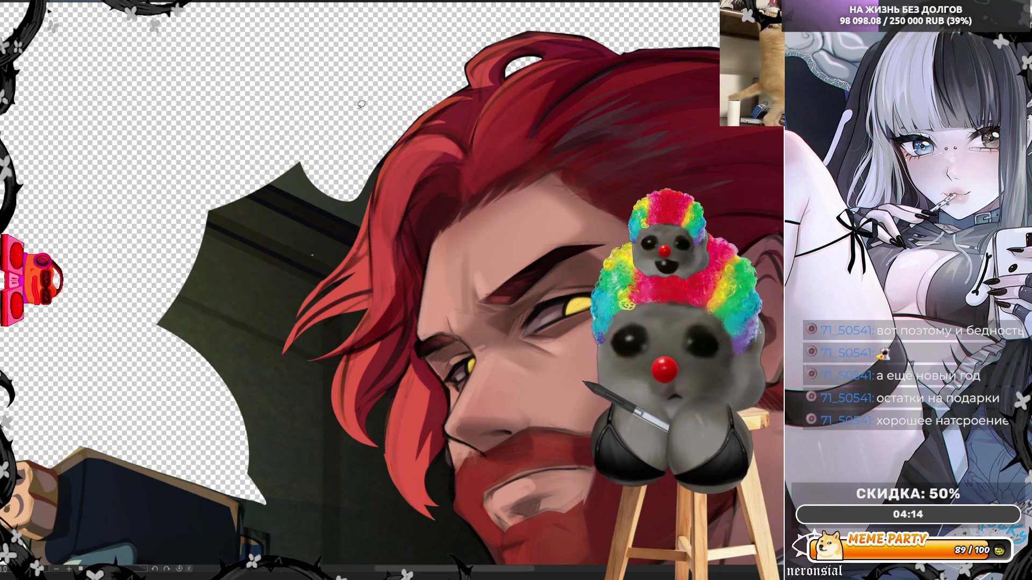
mouse_move(395, 137)
left_mouse_down()
mouse_move(357, 229)
mouse_move(298, 321)
mouse_move(221, 339)
mouse_move(155, 225)
mouse_move(307, 71)
left_mouse_up()
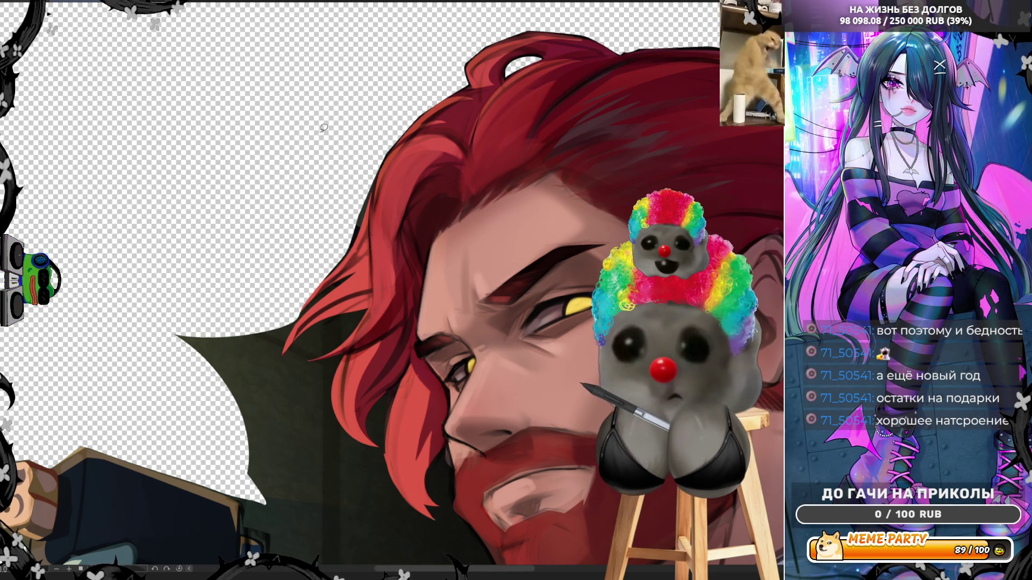
key("ctrl+z")
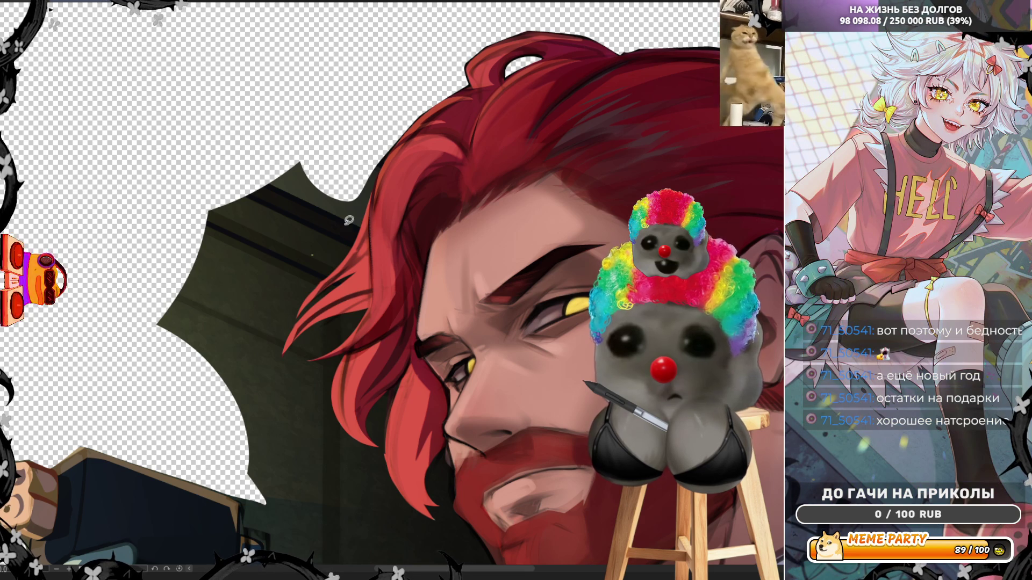
mouse_move(141, 237)
left_mouse_down()
mouse_move(200, 398)
mouse_move(259, 385)
mouse_move(280, 304)
left_mouse_up()
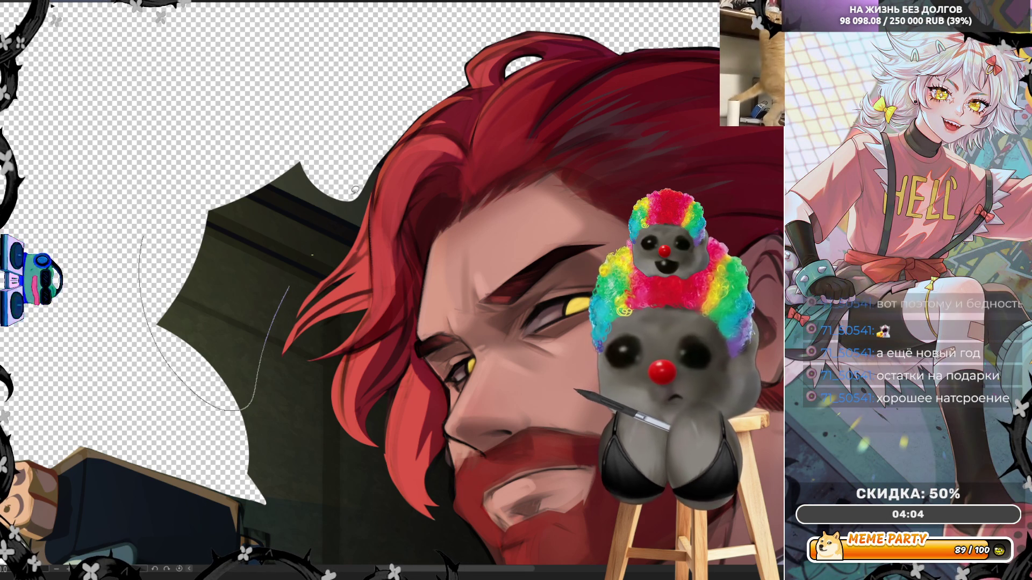
left_click_drag(344, 202, 339, 200)
mouse_move(245, 387)
left_mouse_down()
mouse_move(338, 186)
mouse_move(333, 205)
left_mouse_up()
mouse_move(311, 273)
left_mouse_down()
mouse_move(355, 208)
mouse_move(283, 210)
left_mouse_up()
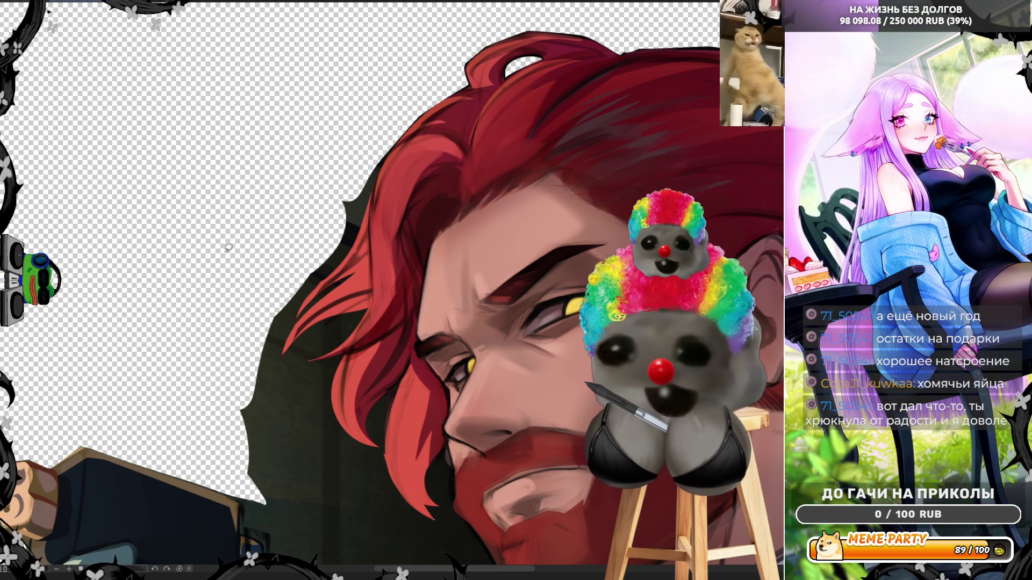
Step: Rotate the view, add a thin light stroke along the hair edge, and erase dark gaps between strands
left_click_drag(229, 247, 430, 215)
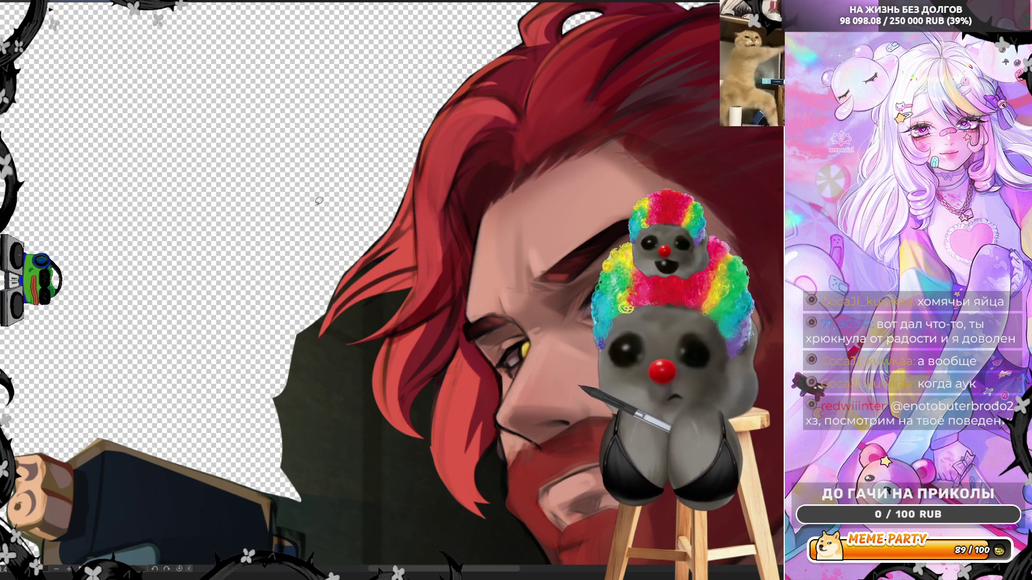
left_click_drag(406, 242, 315, 328)
key("ctrl+z")
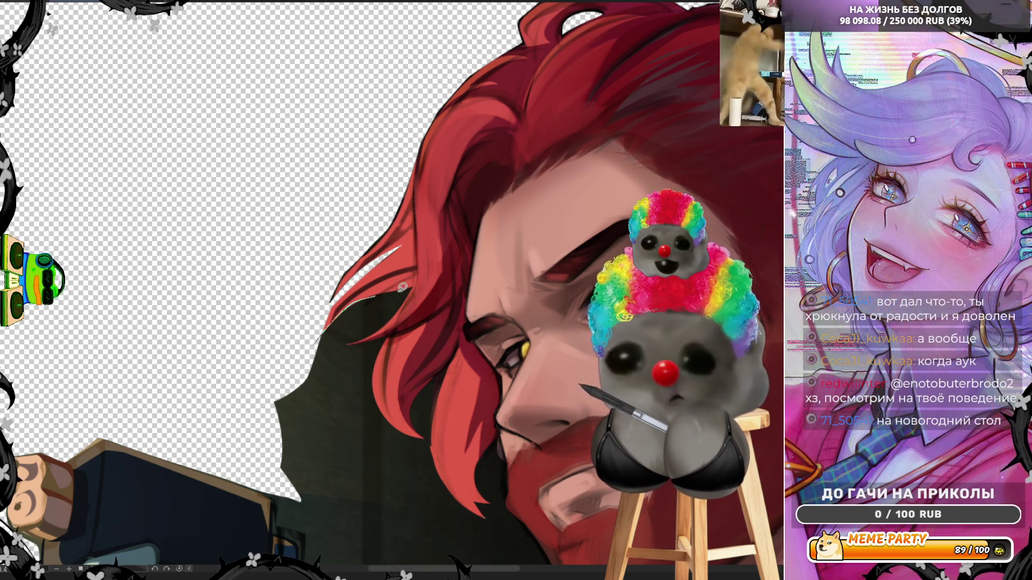
key("ctrl+z")
mouse_move(418, 277)
left_mouse_down()
mouse_move(366, 314)
mouse_move(253, 345)
mouse_move(280, 317)
left_mouse_up()
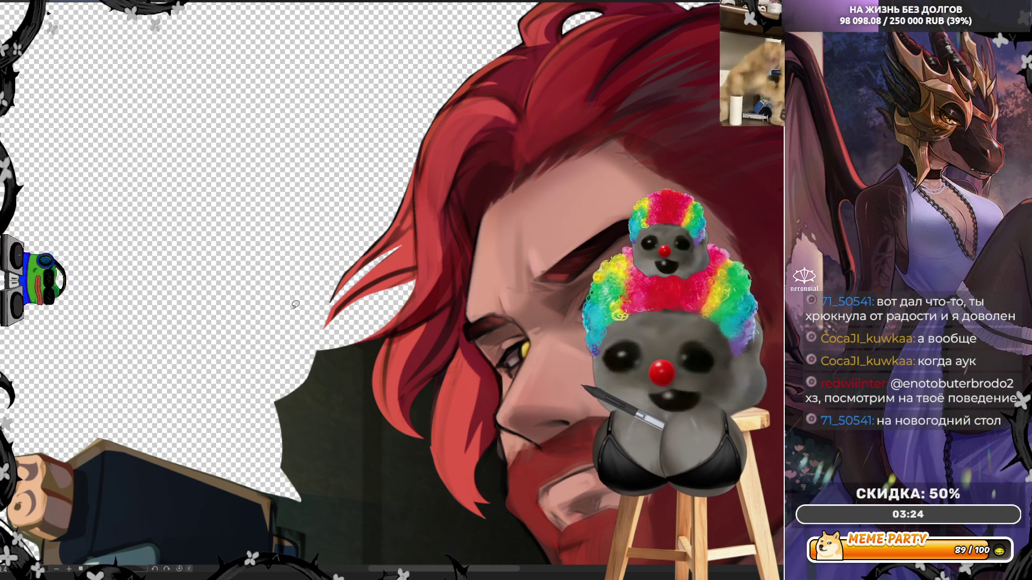
mouse_move(353, 339)
left_mouse_down()
mouse_move(385, 344)
mouse_move(355, 422)
mouse_move(243, 331)
left_mouse_up()
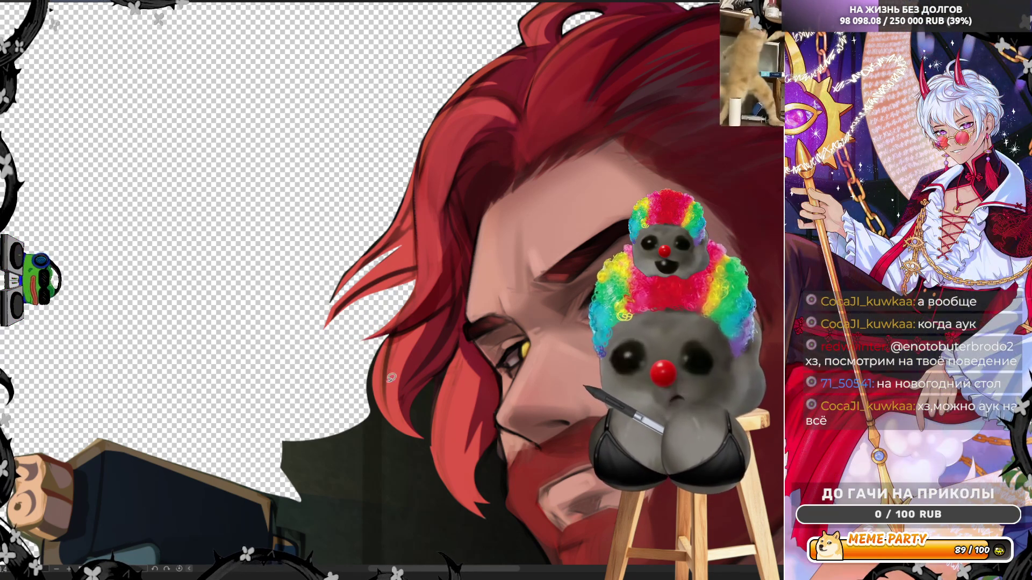
mouse_move(374, 379)
left_mouse_down()
mouse_move(417, 428)
mouse_move(442, 371)
mouse_move(488, 516)
mouse_move(476, 493)
mouse_move(495, 430)
mouse_move(511, 478)
left_mouse_up()
mouse_move(516, 513)
left_mouse_down()
mouse_move(409, 538)
mouse_move(290, 500)
mouse_move(280, 377)
mouse_move(318, 326)
left_mouse_up()
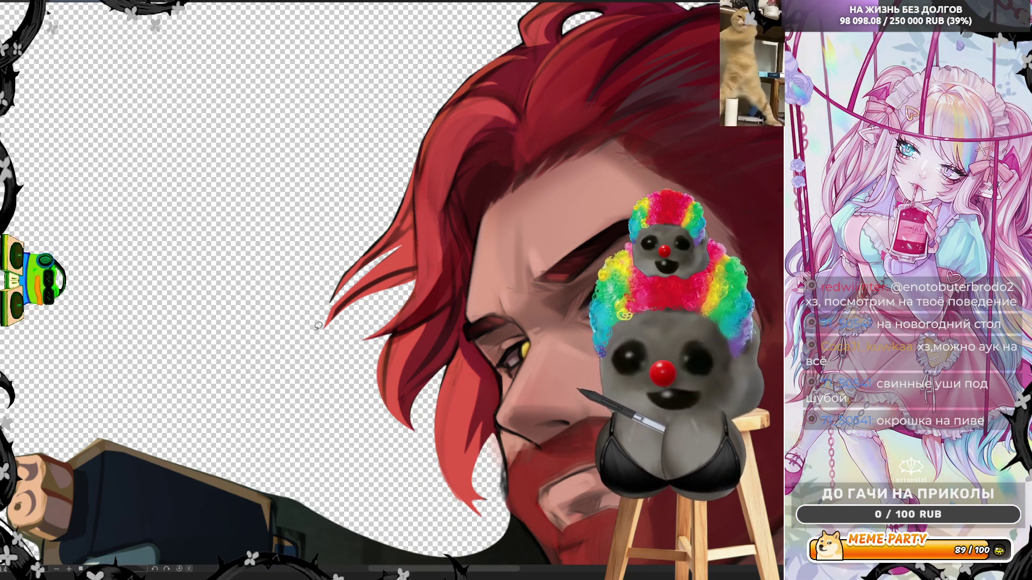
scroll(317, 326, "down", 5)
Step: Undo and redo the hair erase, then lasso-erase the dark area below the chin and jaw
scroll(453, 399, "up", 5)
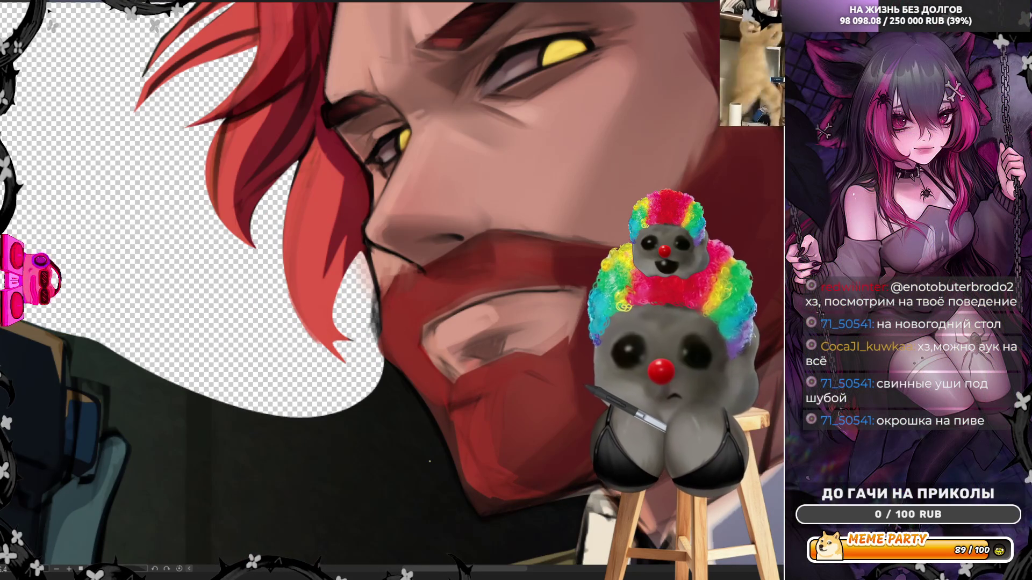
key("ctrl+z")
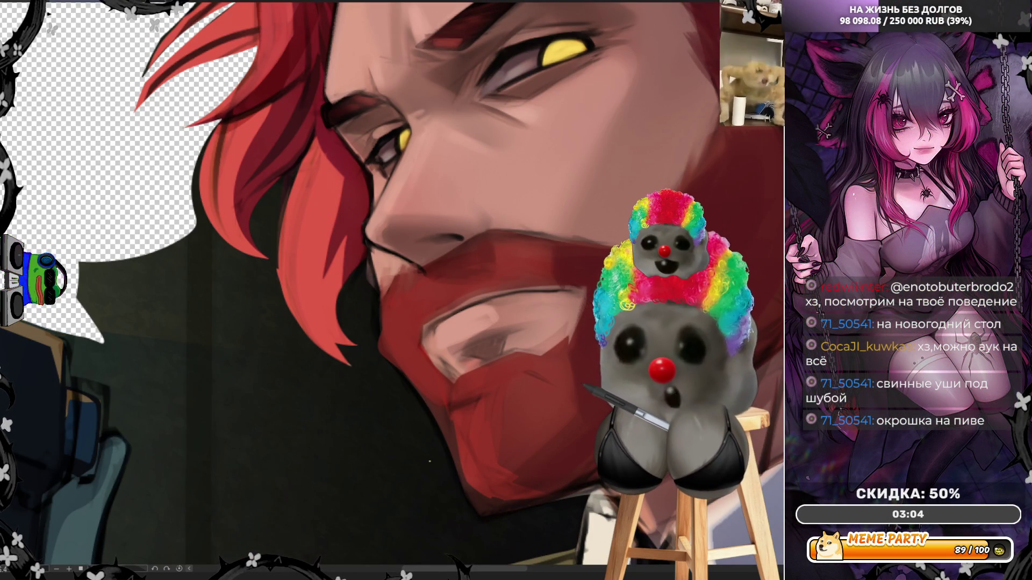
key("ctrl+y")
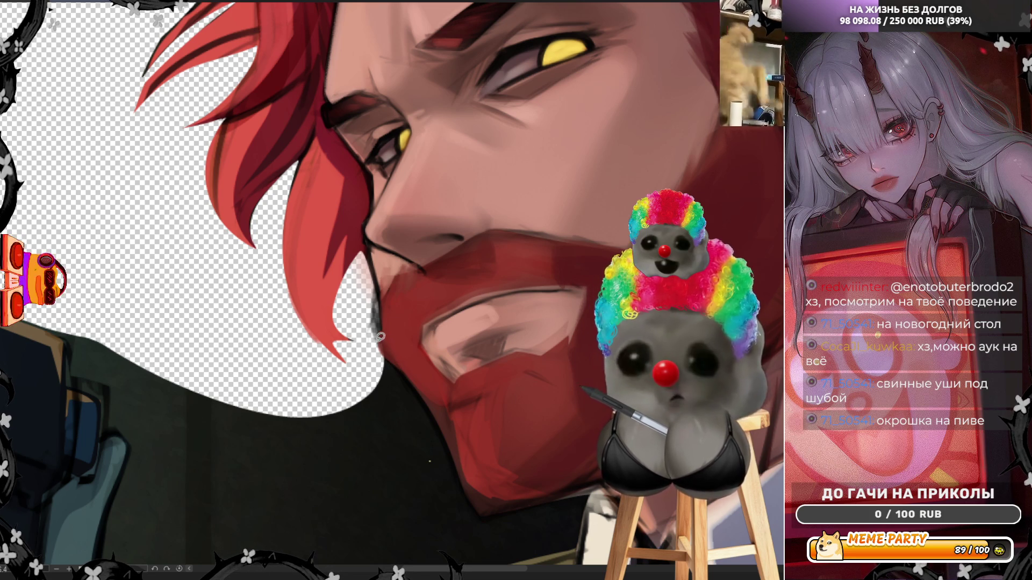
left_click_drag(382, 338, 368, 411)
key("ctrl+z")
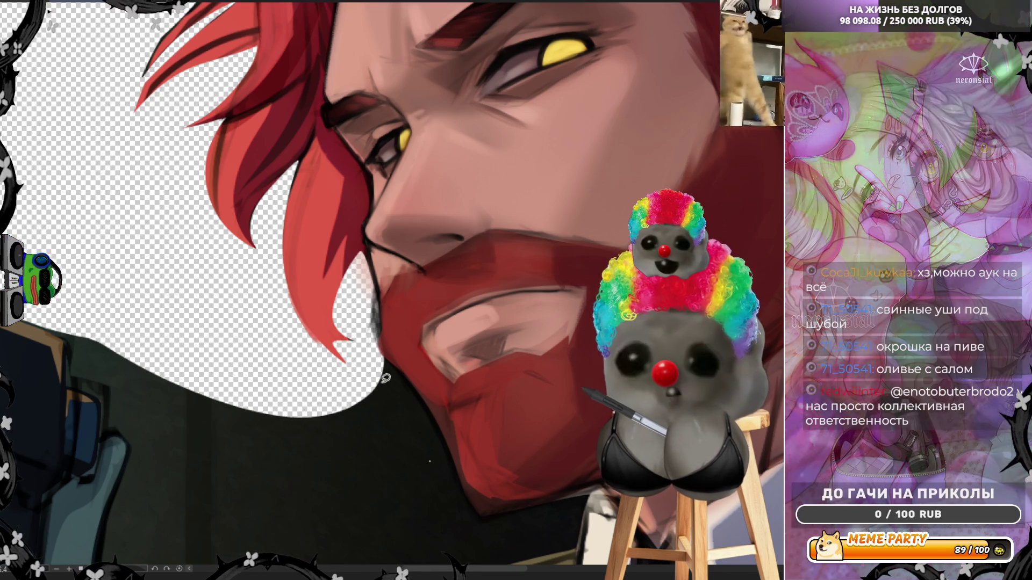
mouse_move(381, 350)
left_mouse_down()
mouse_move(439, 426)
mouse_move(471, 511)
mouse_move(418, 538)
mouse_move(268, 413)
left_mouse_up()
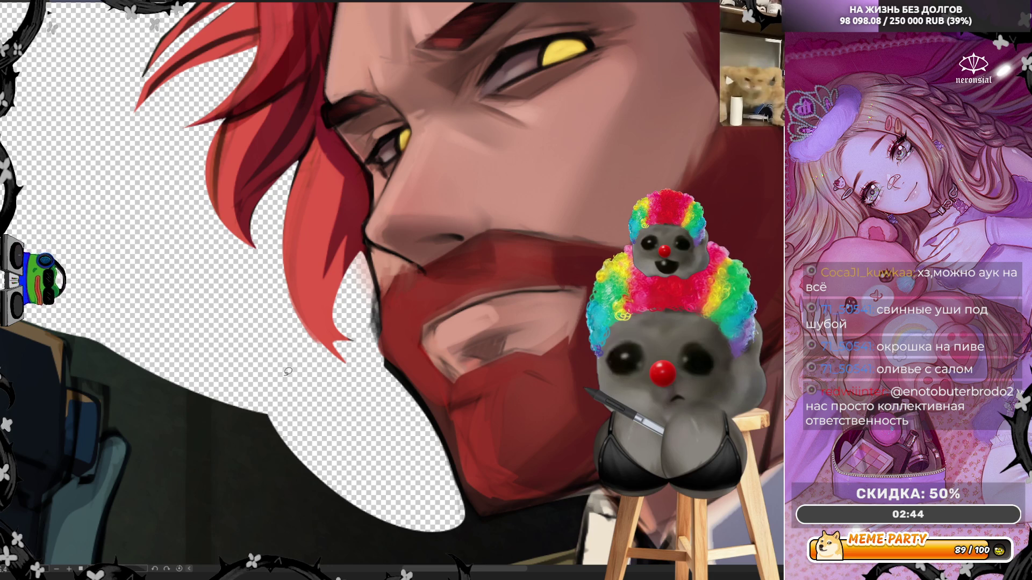
scroll(288, 371, "down", 3)
Step: Lasso the dark strip along the book's edge and delete it
scroll(373, 460, "up", 3)
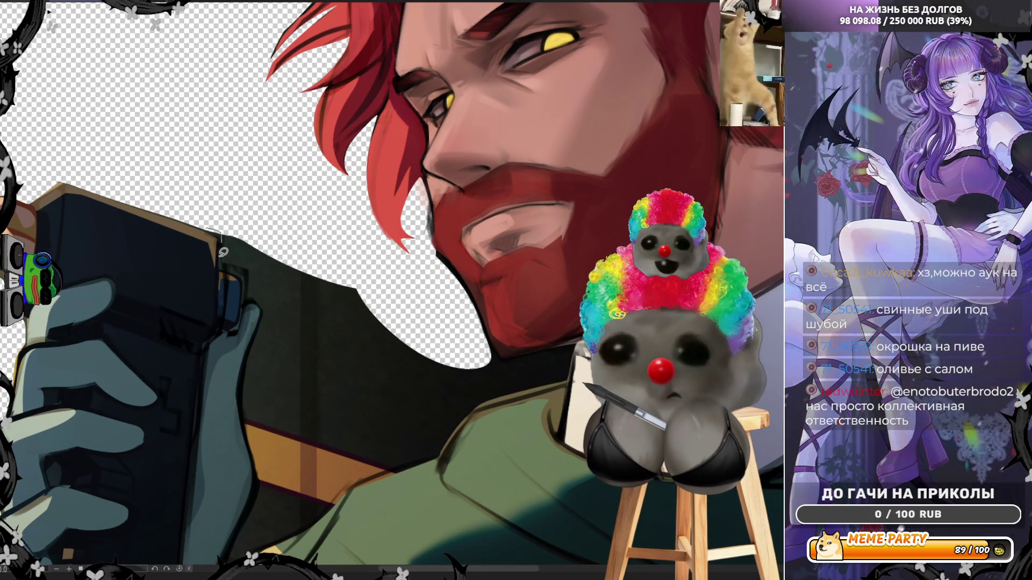
mouse_move(233, 270)
left_mouse_down()
mouse_move(246, 292)
mouse_move(266, 486)
mouse_move(413, 394)
left_mouse_up()
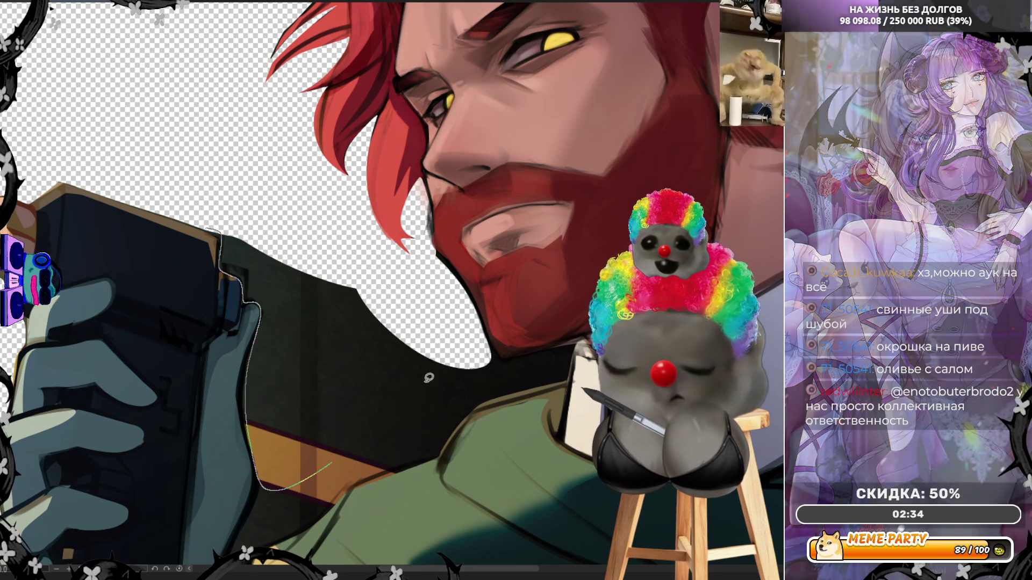
key("Delete")
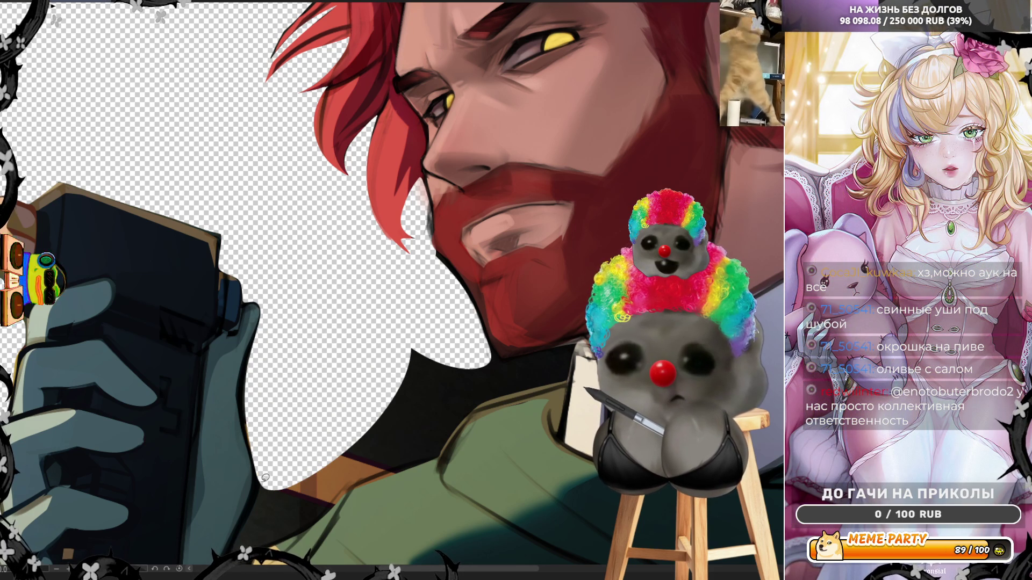
Step: Lasso and delete the dark wedge below the beard, beside the shirt and around the neck, then deselect
mouse_move(274, 485)
left_mouse_down()
mouse_move(247, 545)
mouse_move(307, 524)
mouse_move(338, 473)
mouse_move(356, 403)
mouse_move(349, 409)
left_mouse_up()
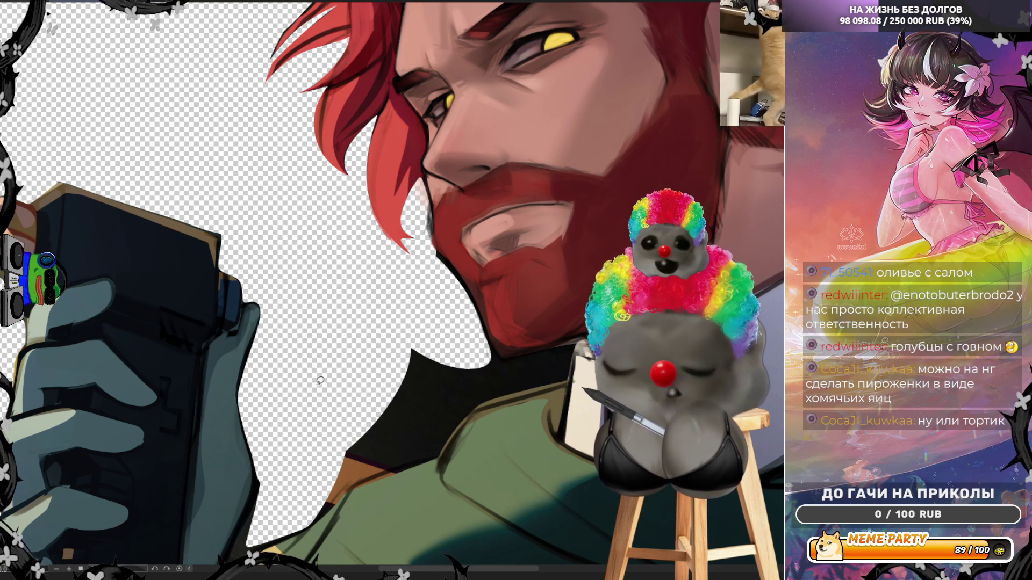
mouse_move(311, 528)
left_mouse_down()
mouse_move(368, 465)
mouse_move(348, 459)
left_mouse_up()
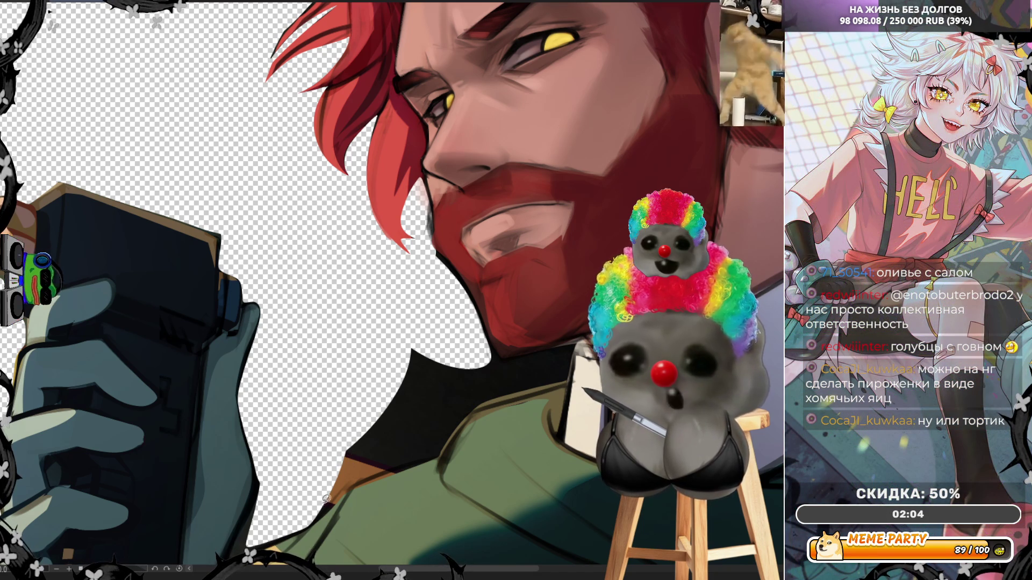
mouse_move(352, 478)
left_mouse_down()
mouse_move(304, 476)
mouse_move(346, 513)
left_mouse_up()
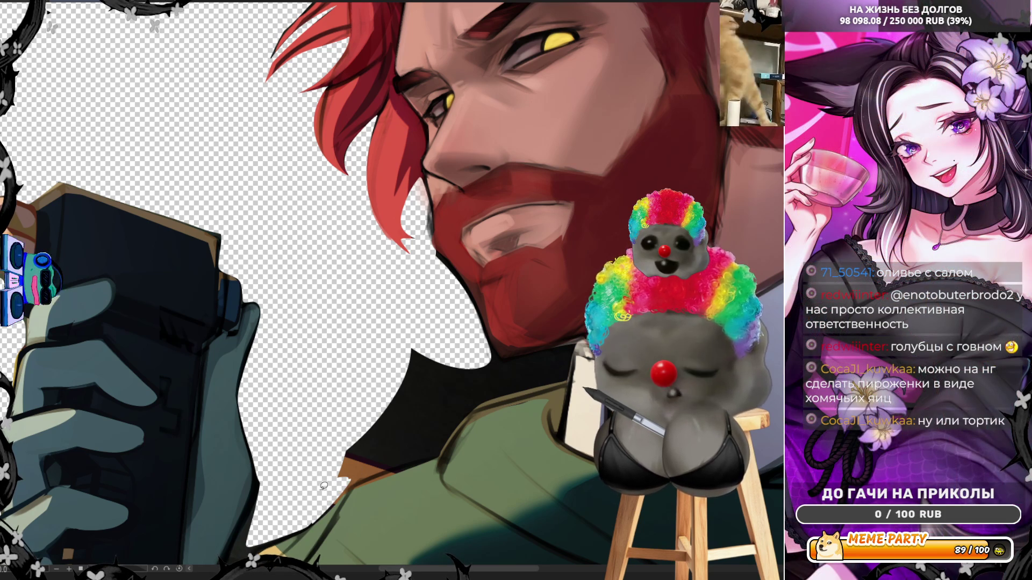
mouse_move(343, 488)
left_mouse_down()
mouse_move(439, 450)
mouse_move(471, 406)
mouse_move(462, 349)
mouse_move(301, 476)
left_mouse_up()
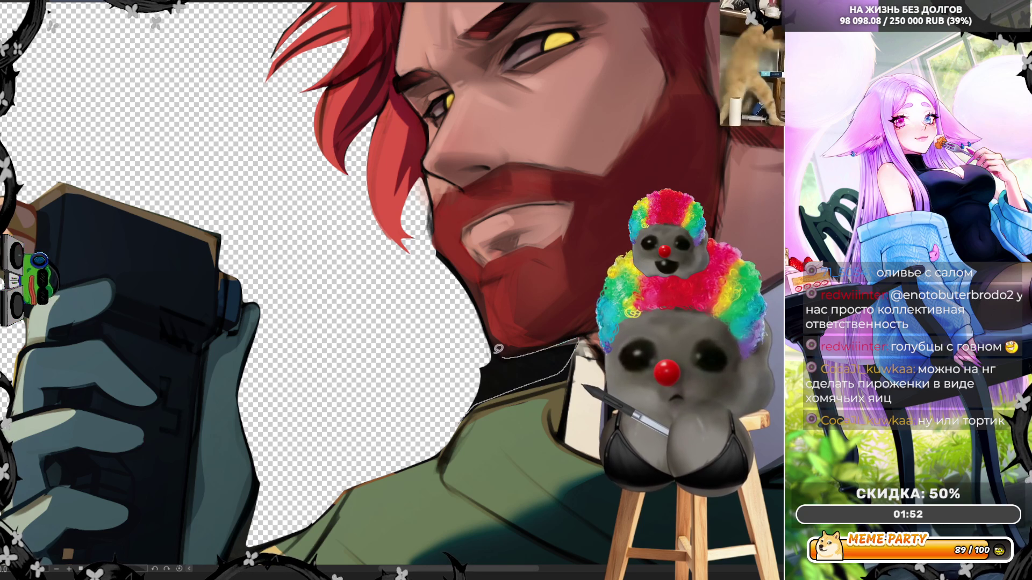
key("Delete")
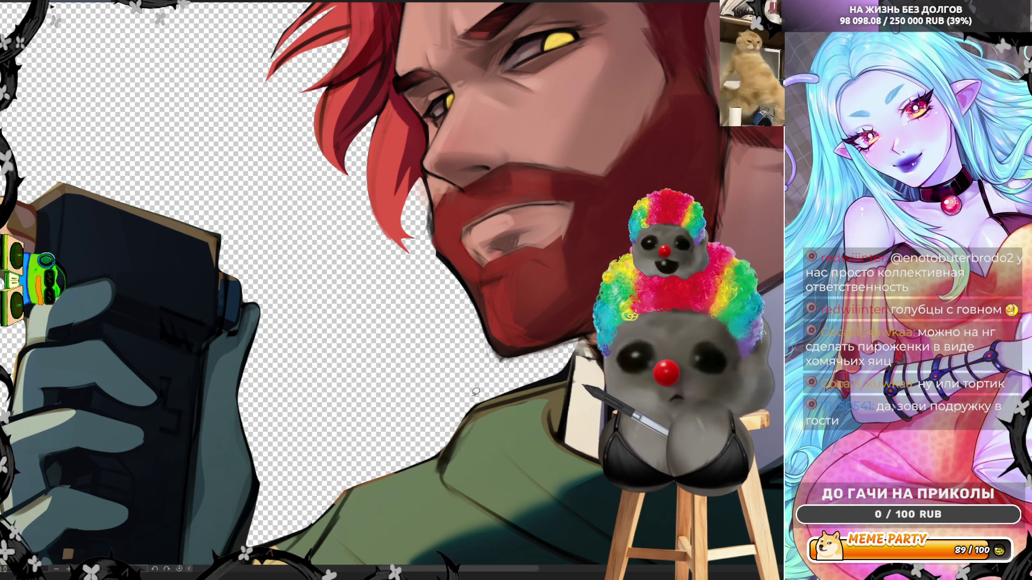
left_click_drag(486, 397, 540, 387)
key("ctrl+d")
scroll(461, 356, "down", 5)
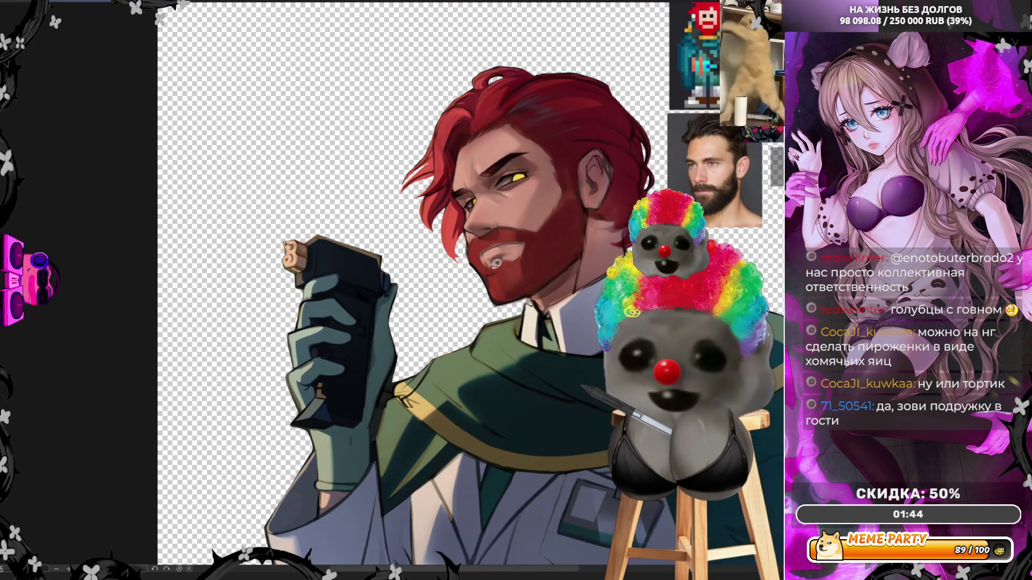
Step: Lasso-erase the leftover sliver beside the hand and arm, then fit the canvas to the window
scroll(412, 430, "up", 6)
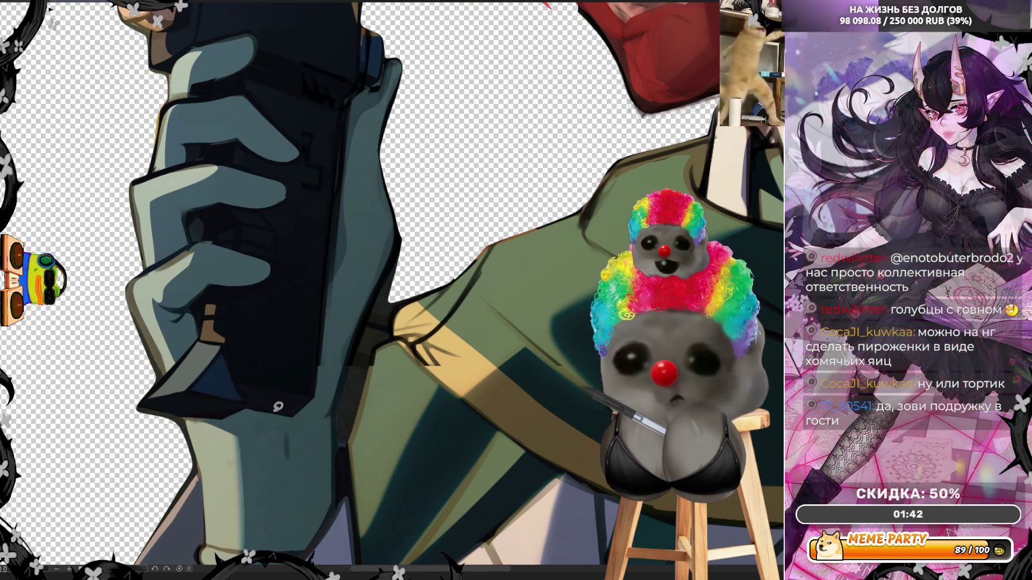
mouse_move(339, 411)
left_mouse_down()
mouse_move(344, 443)
mouse_move(369, 362)
mouse_move(363, 332)
mouse_move(352, 385)
left_mouse_up()
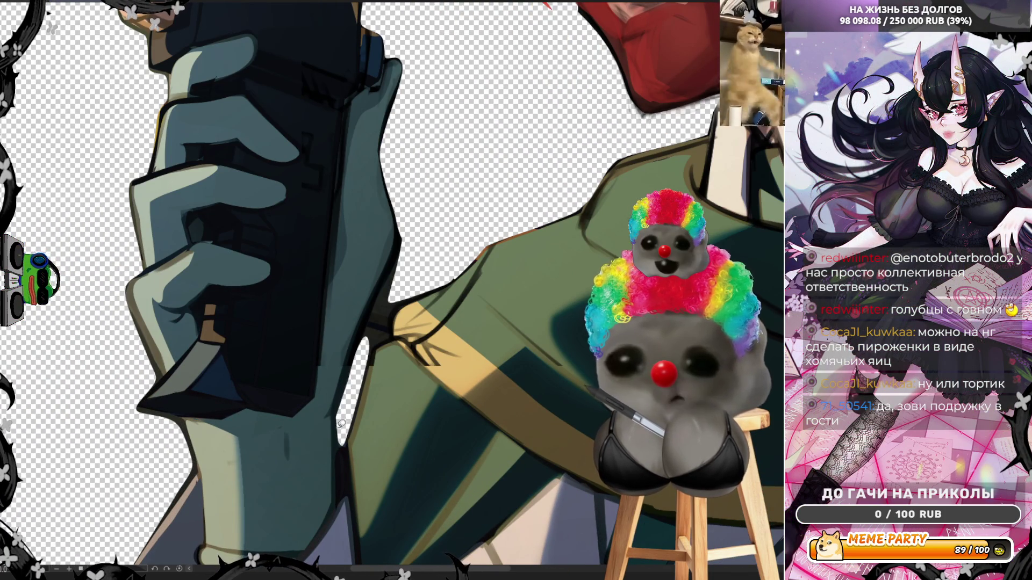
mouse_move(337, 419)
left_mouse_down()
mouse_move(409, 209)
mouse_move(414, 282)
mouse_move(393, 307)
left_mouse_up()
mouse_move(393, 332)
left_mouse_down()
mouse_move(377, 346)
mouse_move(352, 435)
left_mouse_up()
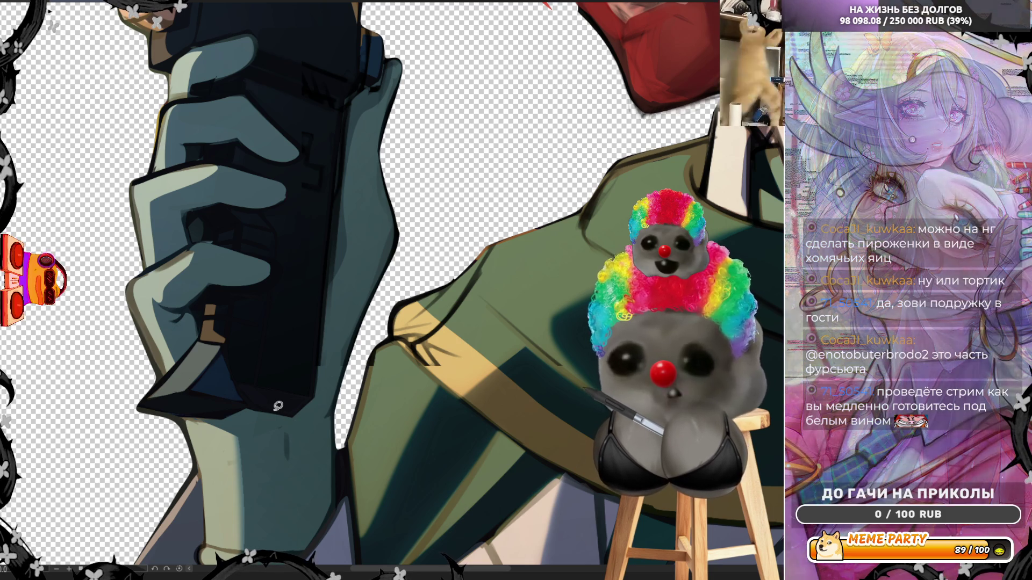
key("ctrl+0")
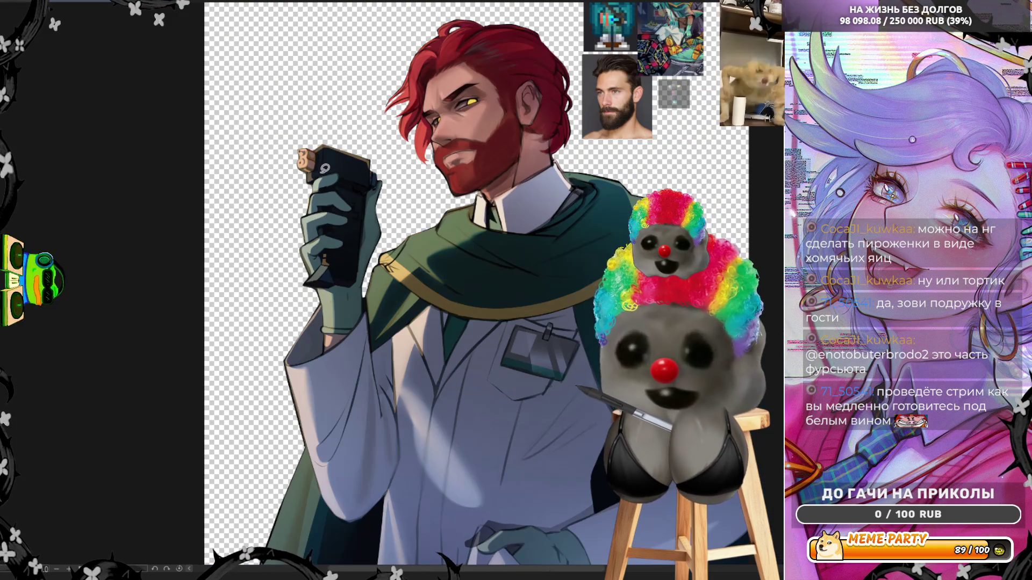
Step: Mirror the canvas view horizontally and zoom in on the face to check proportions
scroll(460, 110, "up", 2)
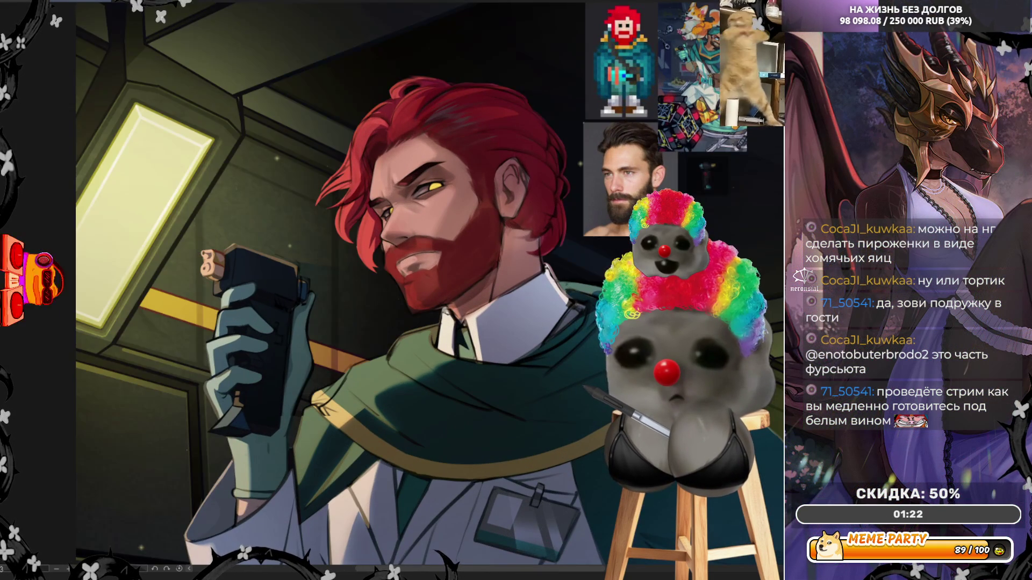
scroll(448, 214, "down", 5)
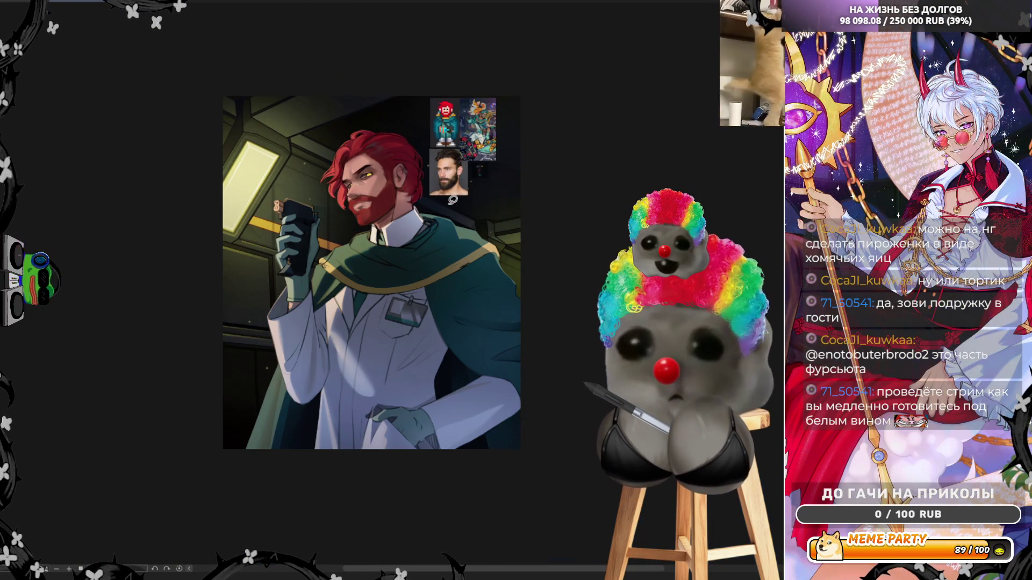
scroll(462, 197, "down", 1)
scroll(463, 197, "up", 1)
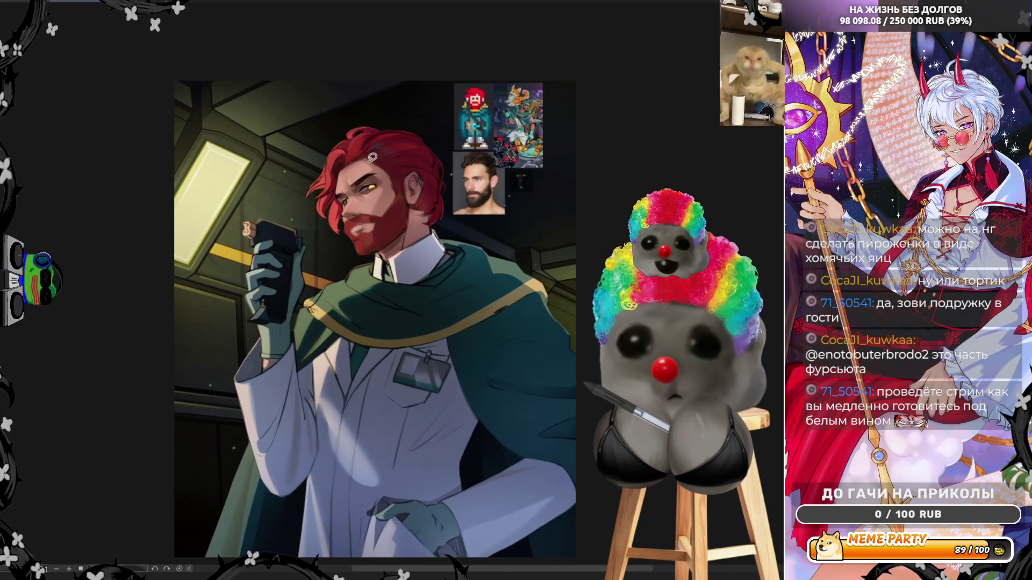
scroll(372, 157, "up", 1)
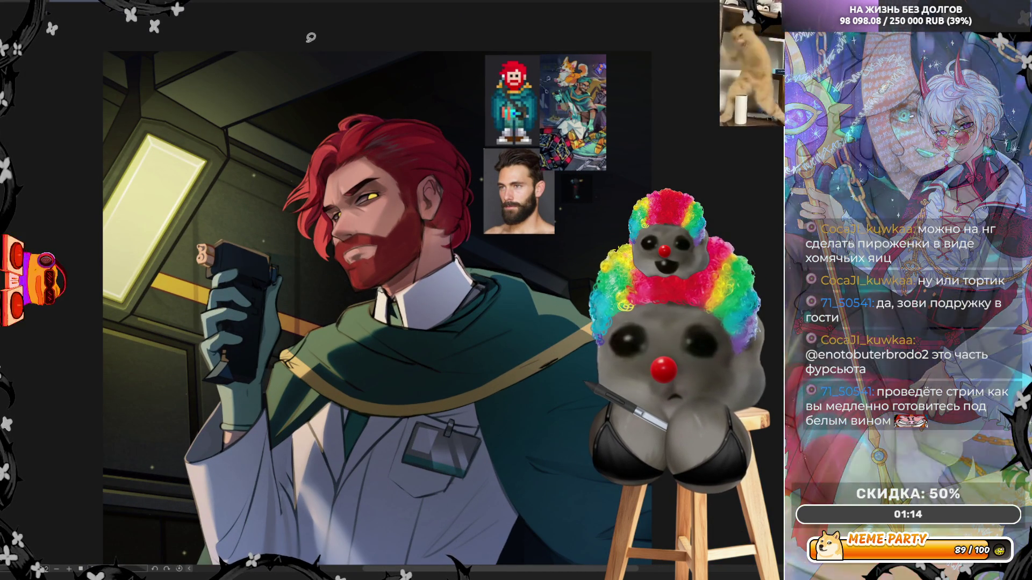
key("h")
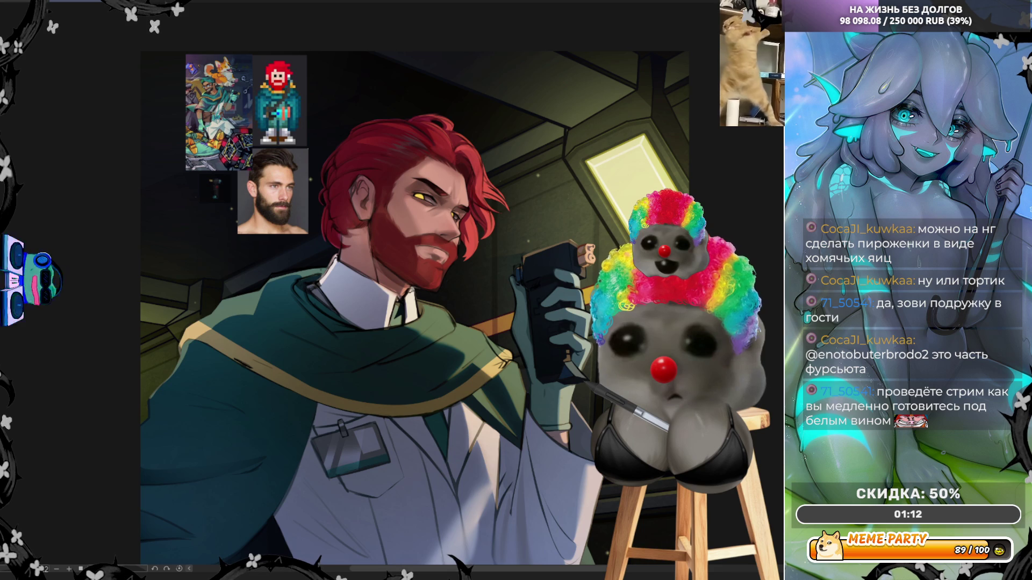
scroll(489, 221, "down", 1)
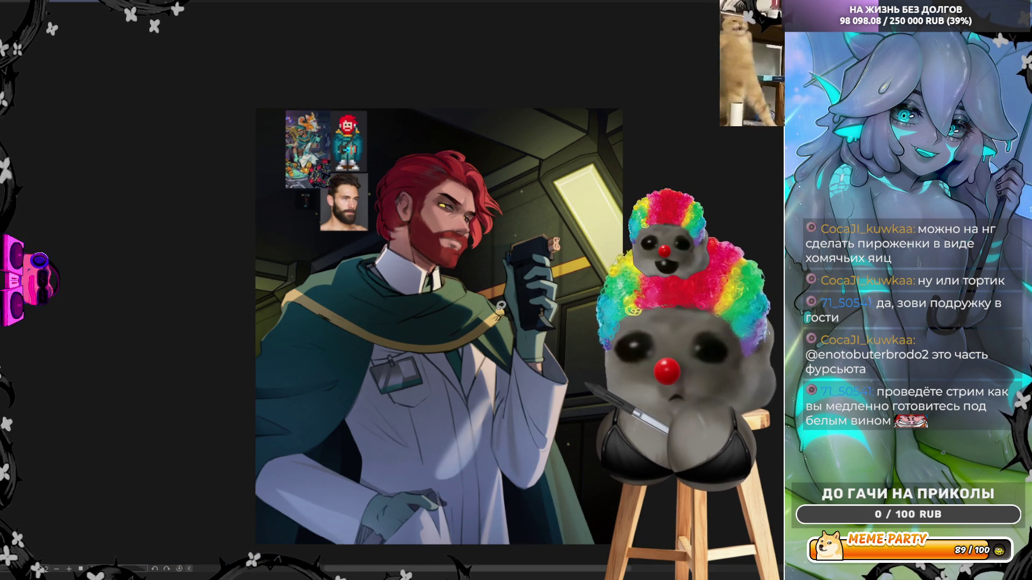
scroll(501, 305, "up", 4)
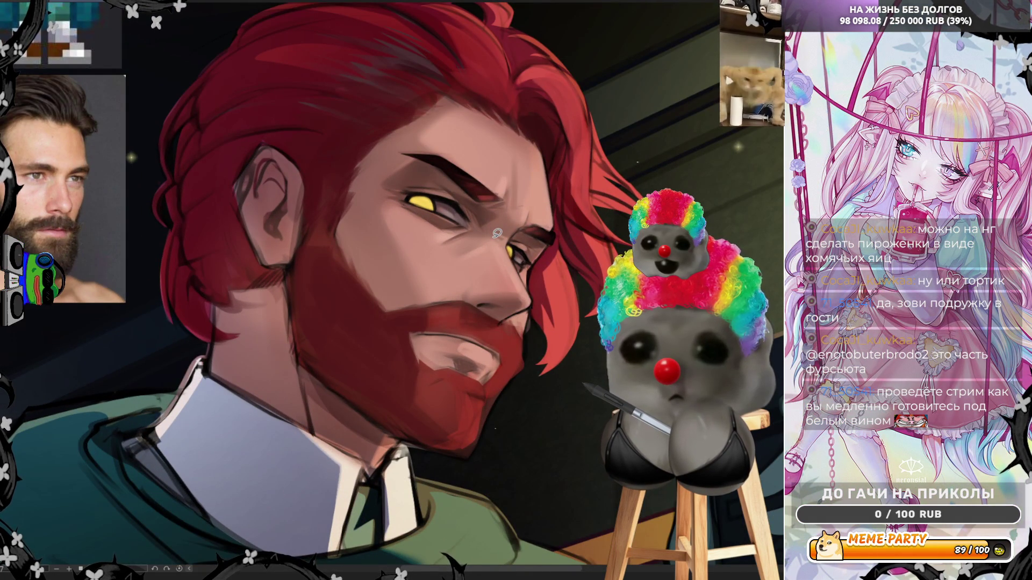
Step: Zoom out to bring the whole illustration back into view
scroll(497, 233, "down", 5)
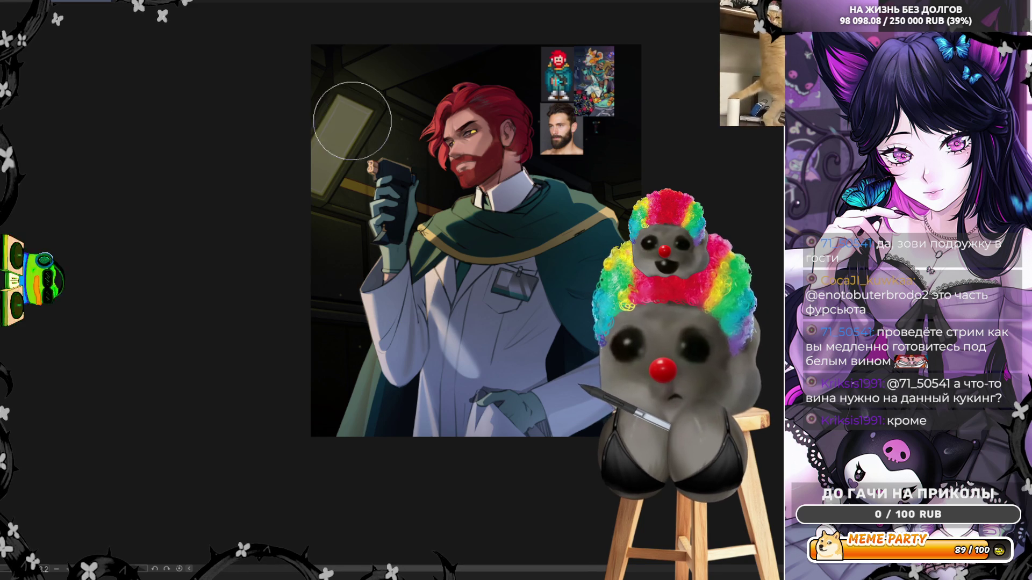
scroll(506, 46, "up", 2)
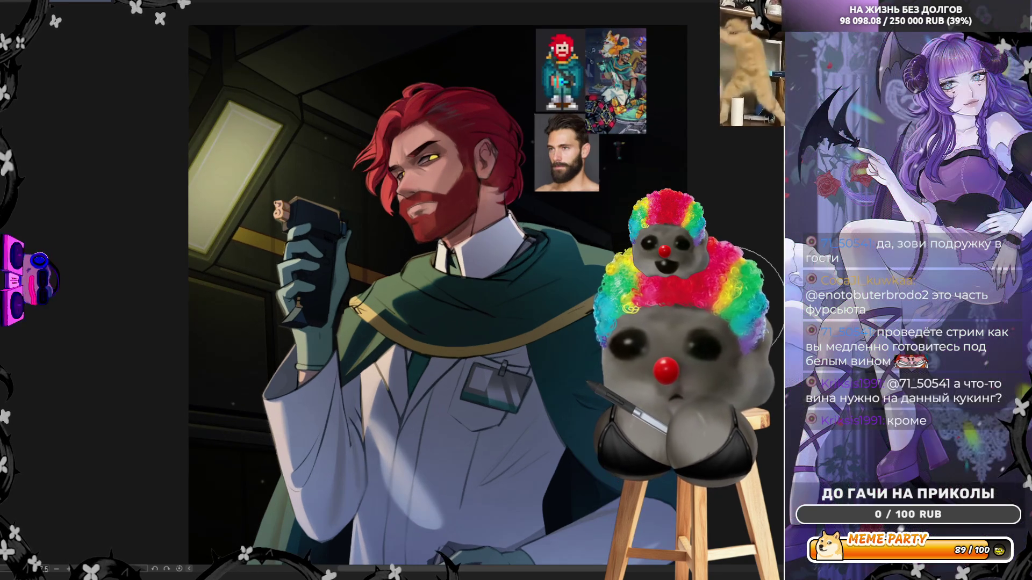
scroll(619, 323, "down", 2)
scroll(577, 152, "up", 1)
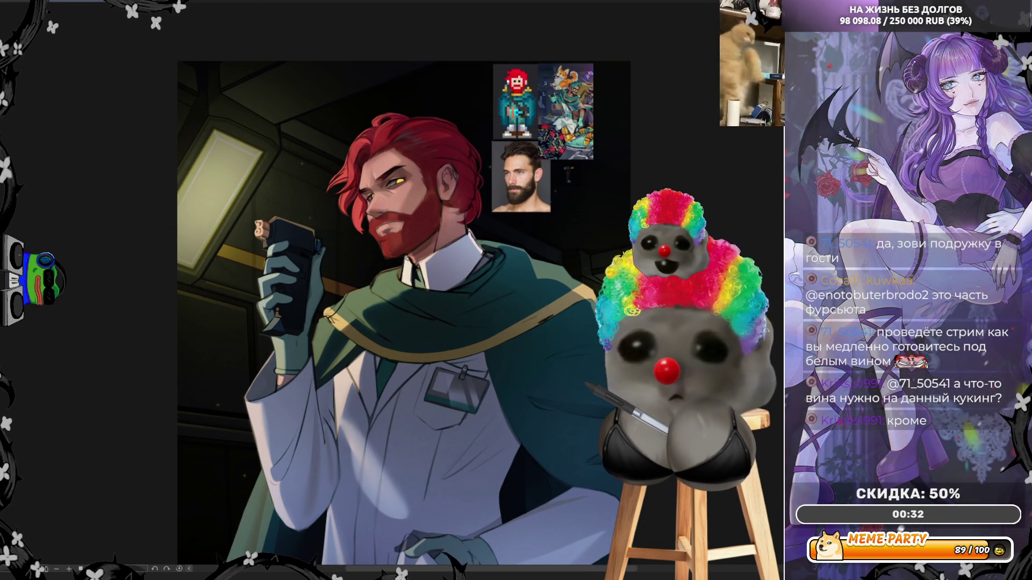
scroll(393, 205, "up", 2)
scroll(418, 67, "up", 1)
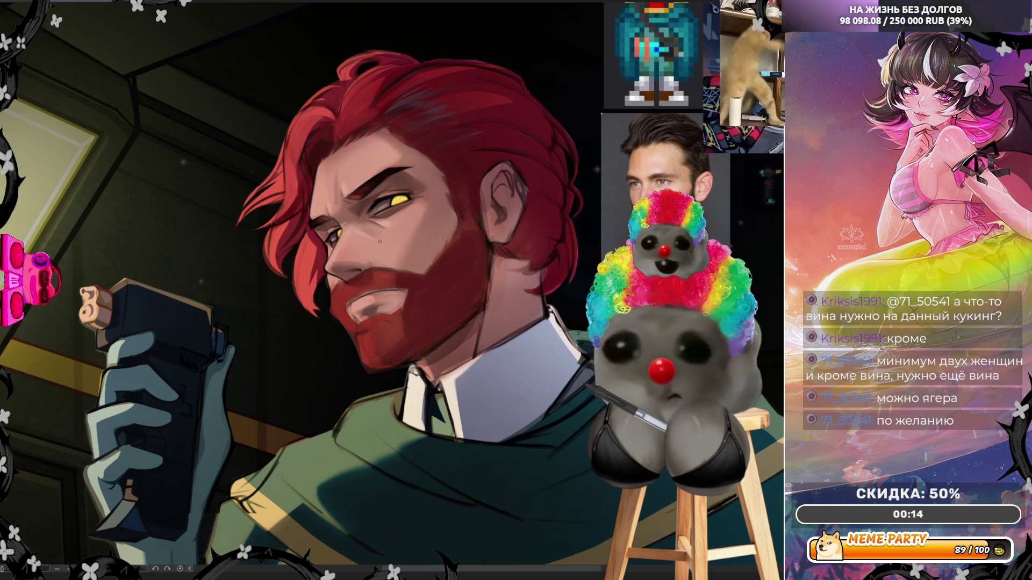
Step: Zoom in on the face and flip the canvas horizontally to inspect the face and beard
scroll(411, 287, "up", 3)
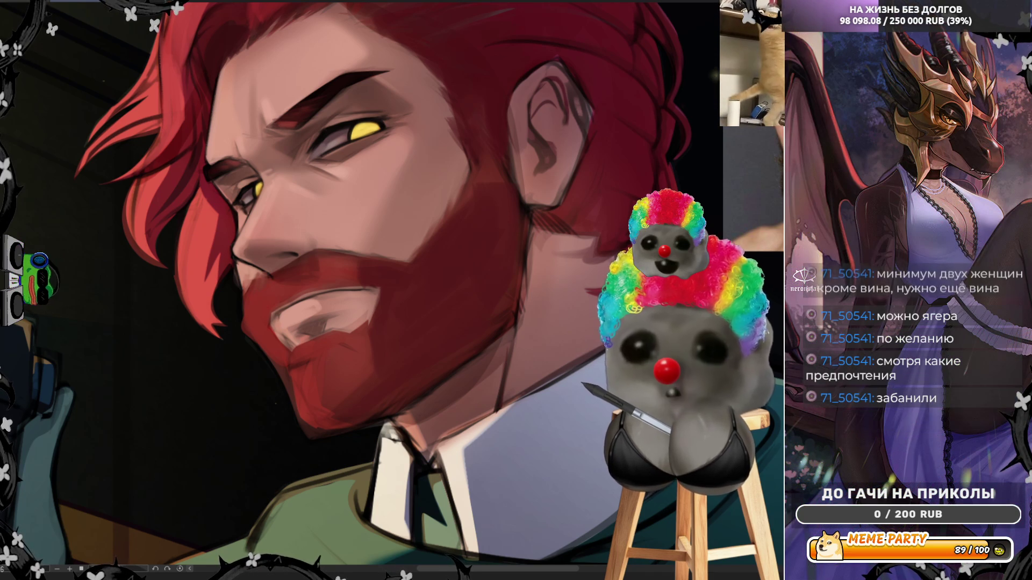
key("h")
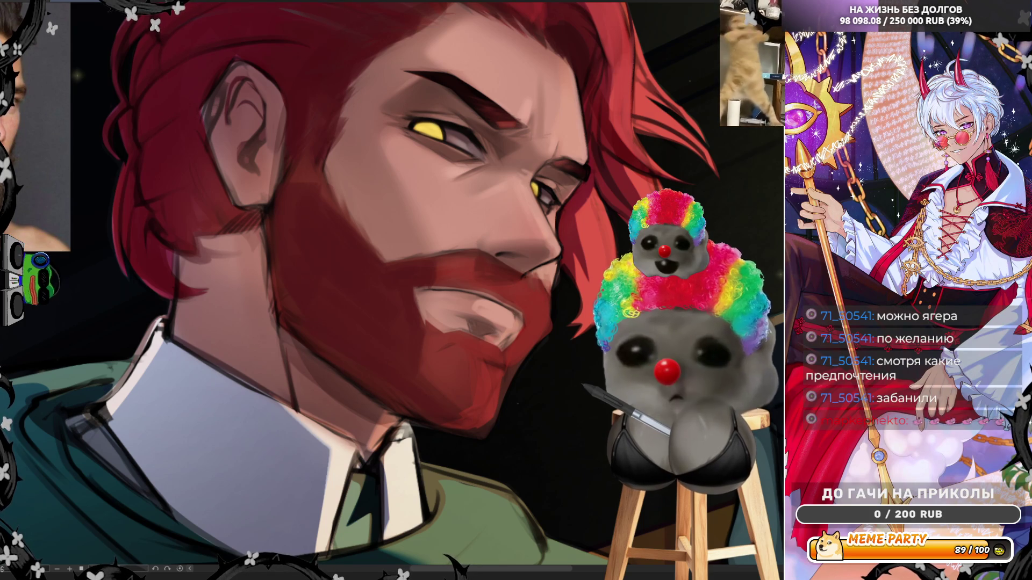
scroll(496, 256, "down", 2)
scroll(542, 194, "up", 1)
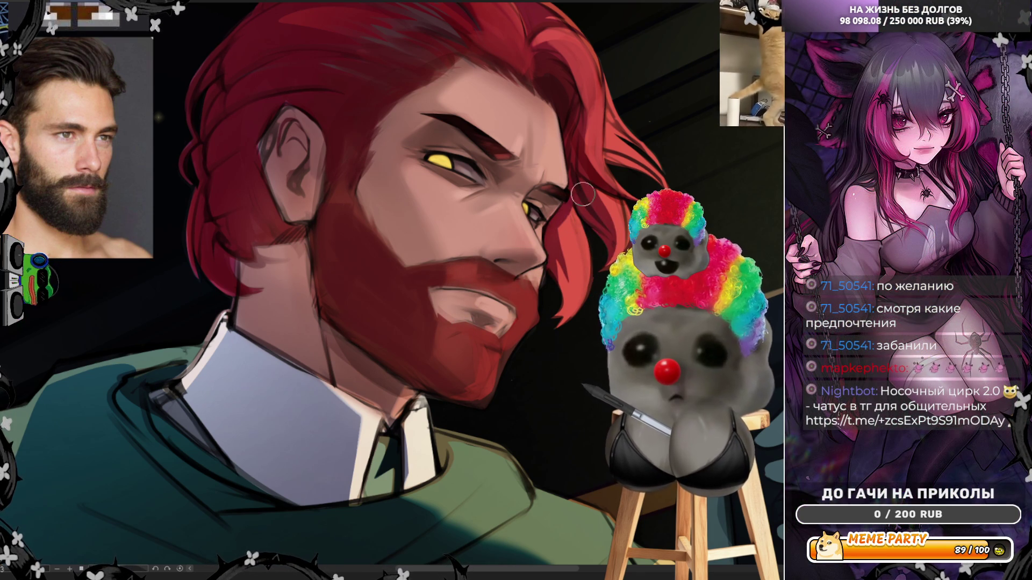
Step: Sample the red from the beard's edge with the eyedropper and flip the view back to normal
left_click(575, 248, "alt")
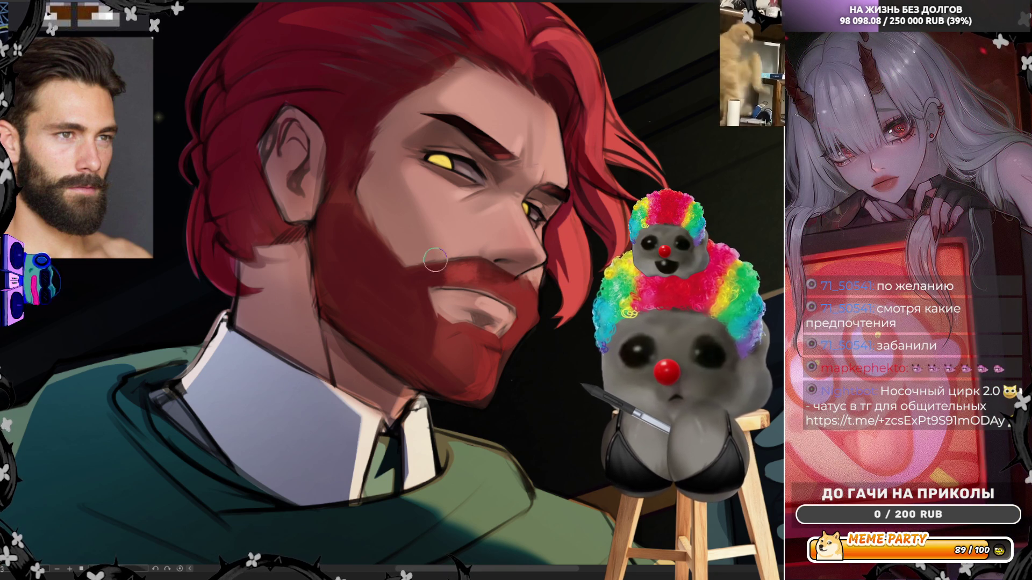
left_click(446, 272, "alt")
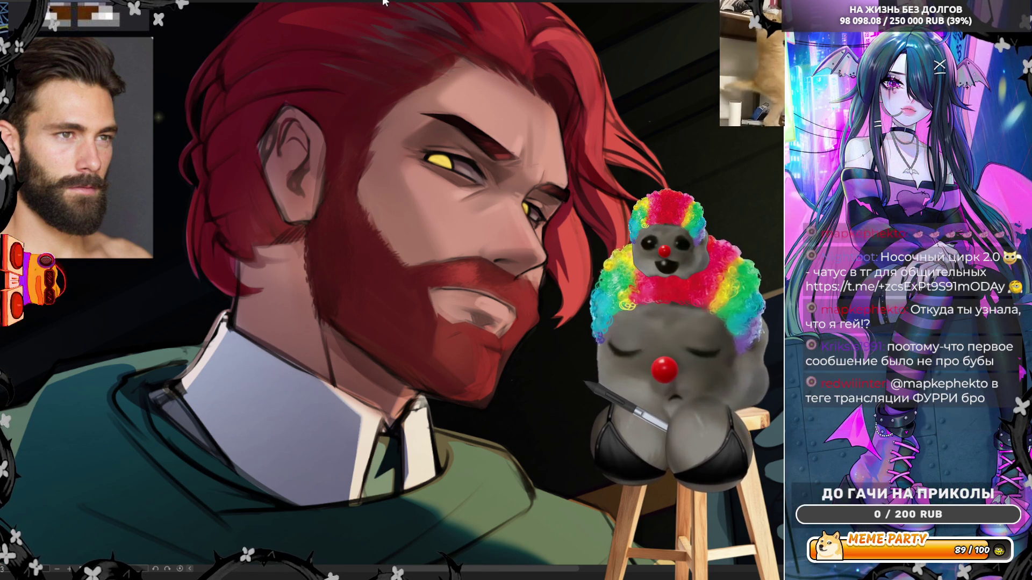
key("h")
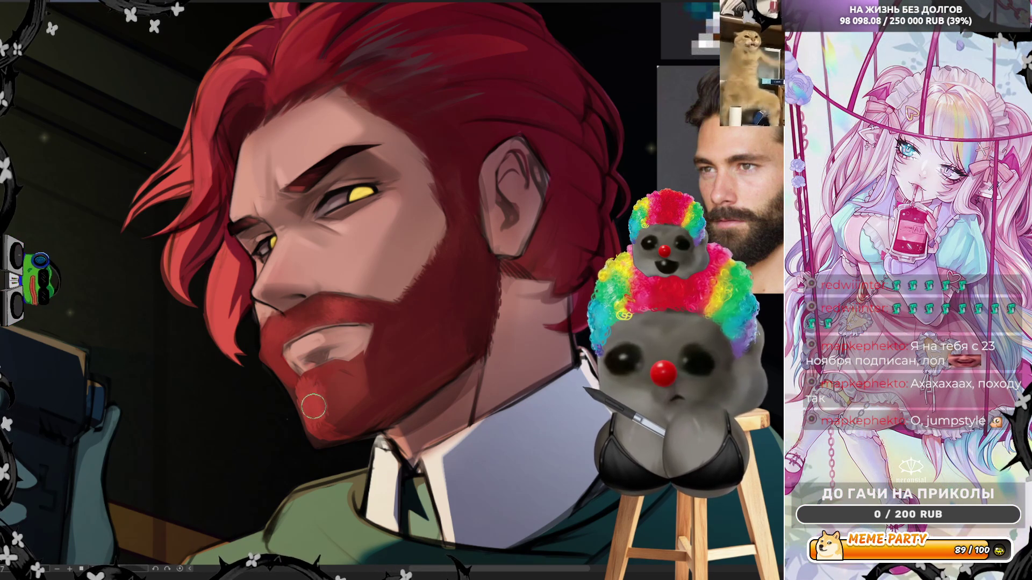
Step: Repaint the chin fur with finer strokes, removing a stray dark red stroke, then mirror the view
left_click_drag(322, 398, 328, 407)
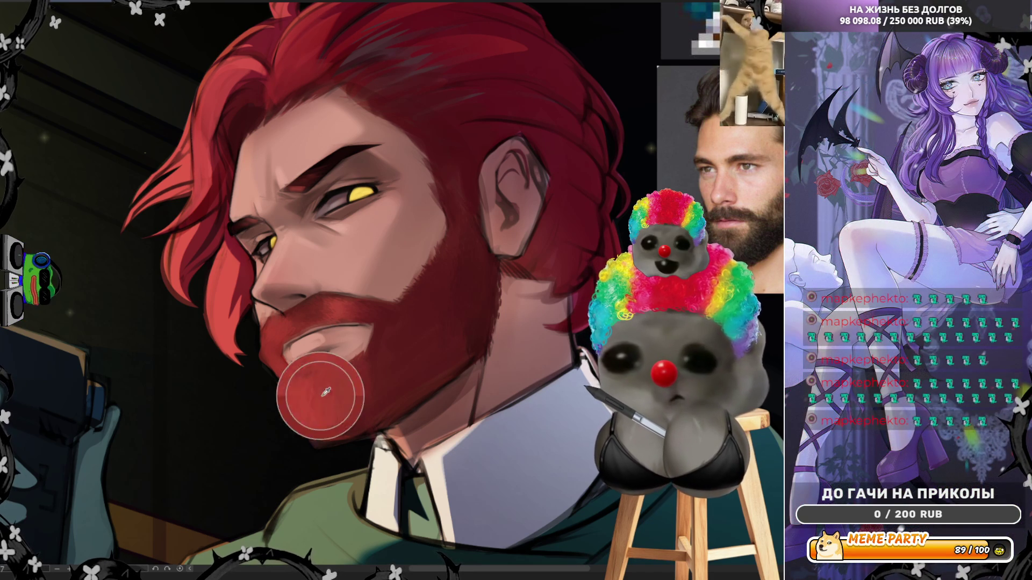
left_click_drag(204, 359, 271, 492)
key("ctrl+z")
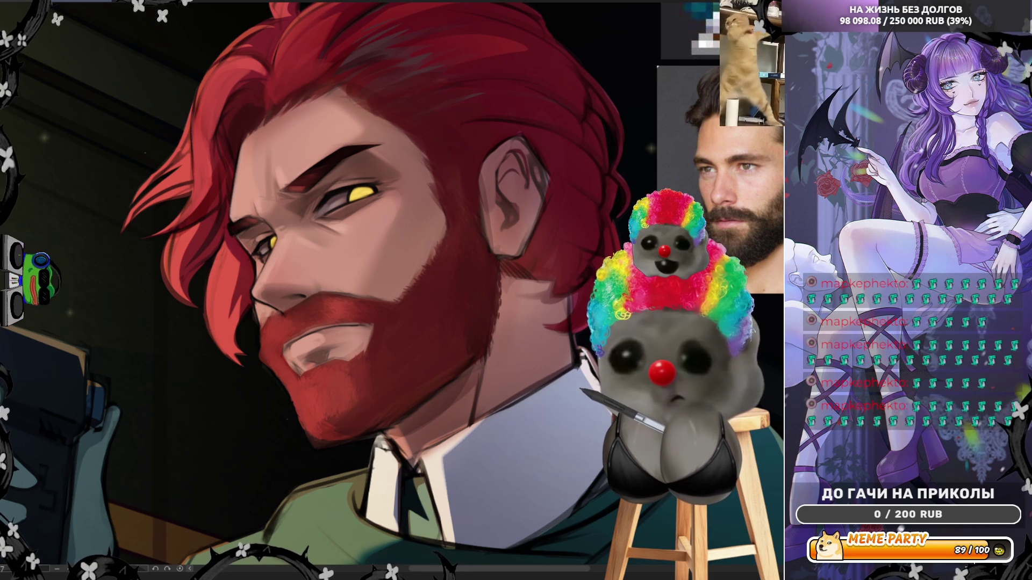
left_click_drag(377, 376, 369, 380)
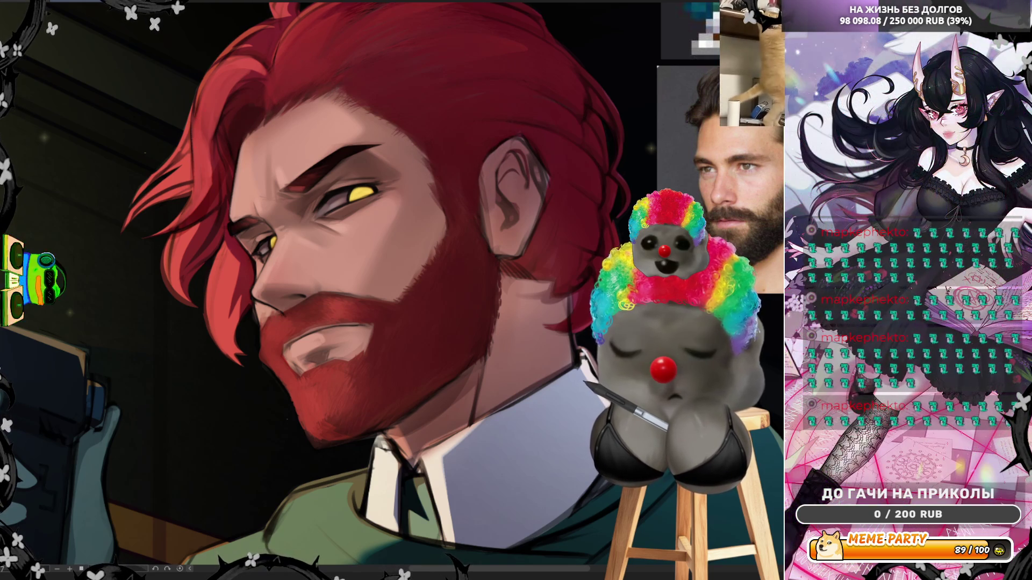
key("h")
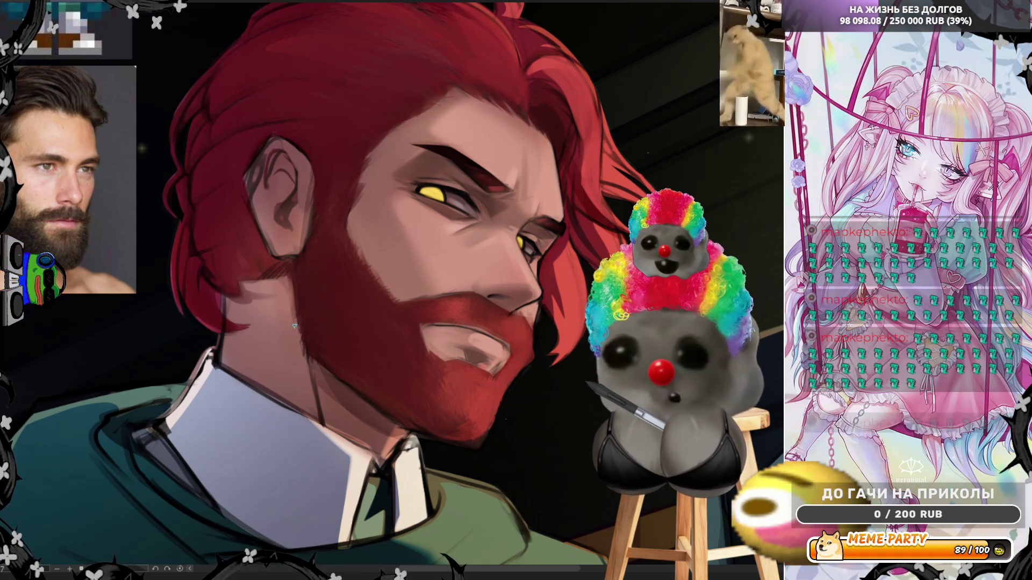
Step: Flip the canvas view horizontally so the man faces left for a fresh proportion check
key("h")
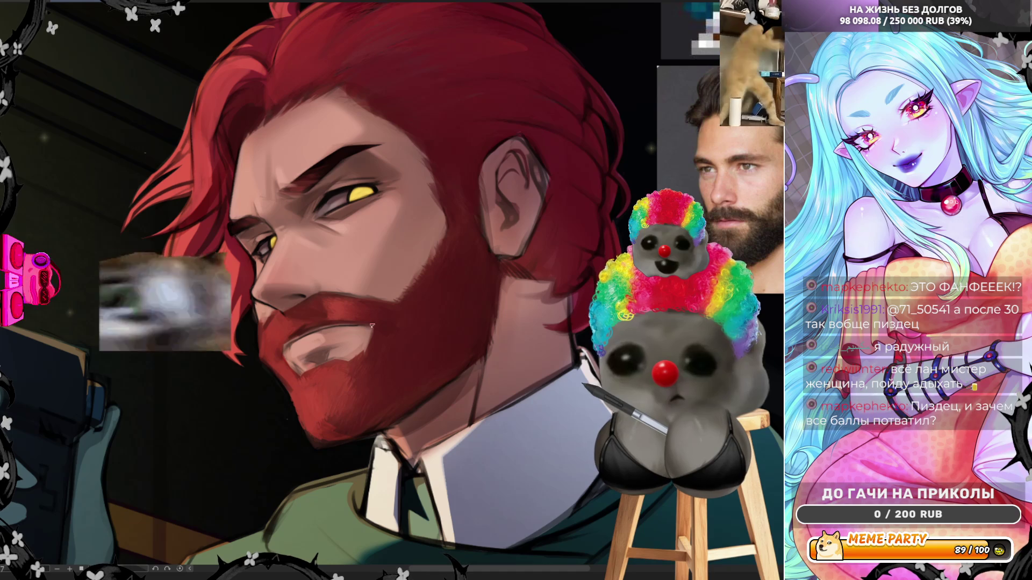
key("h")
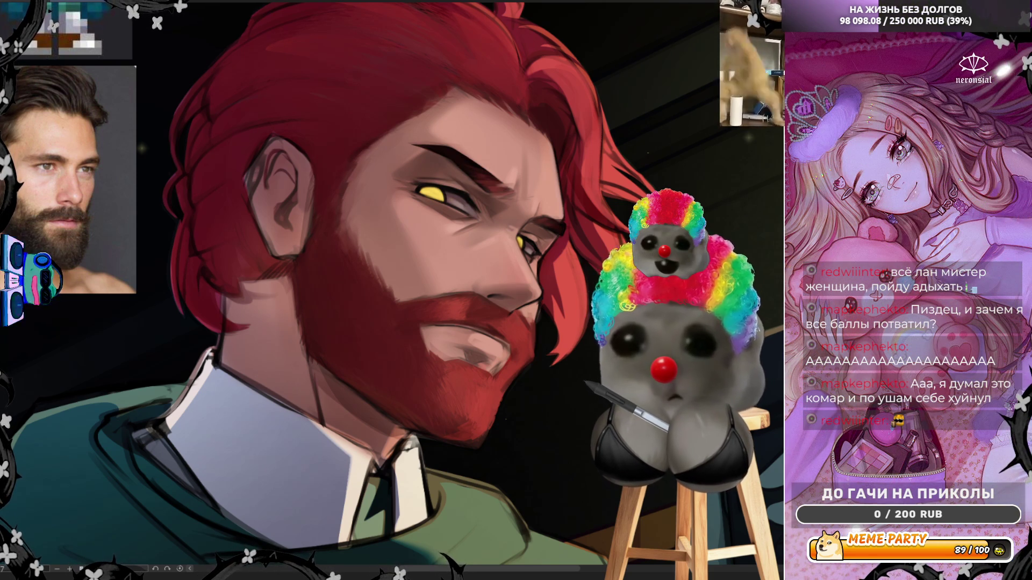
key("h")
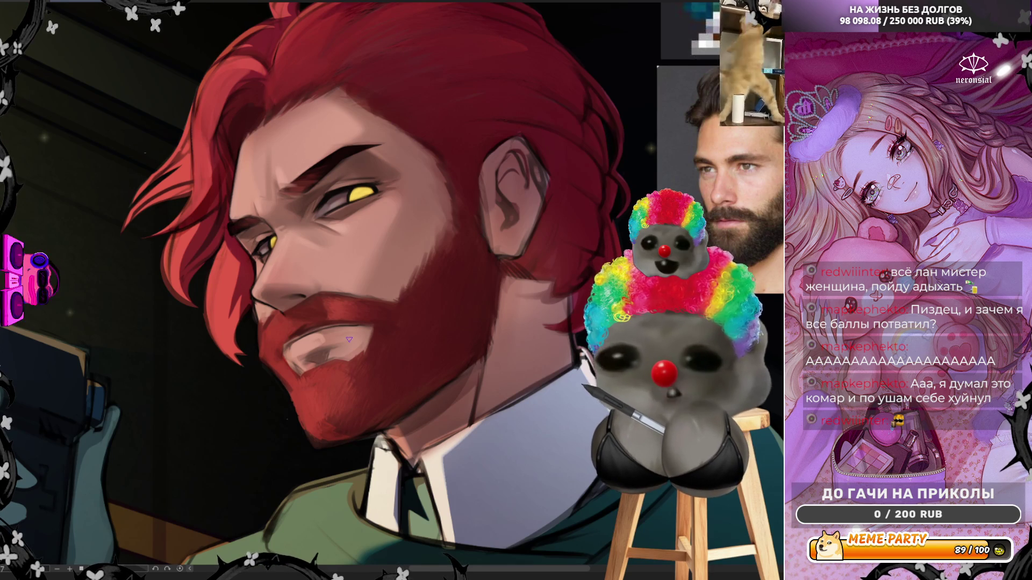
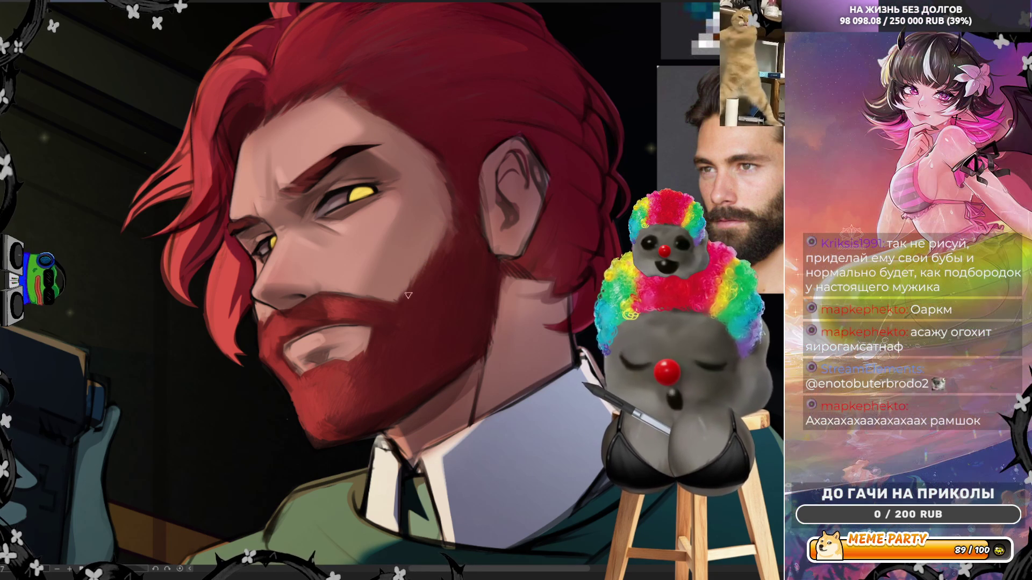
Step: Mirror the canvas, then sample skin tones from the eye, cheek and ear
key("h")
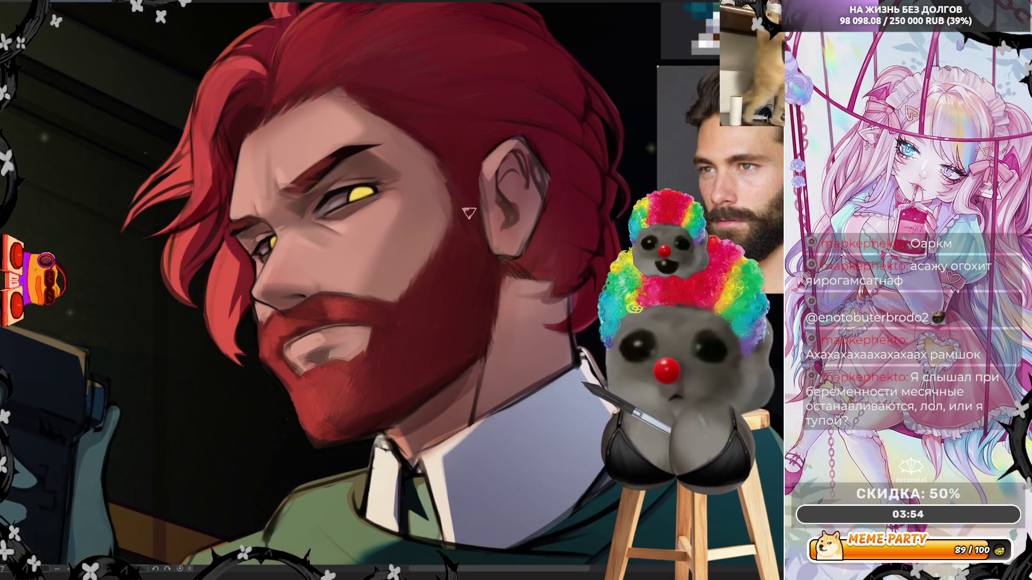
left_click(413, 198, "alt")
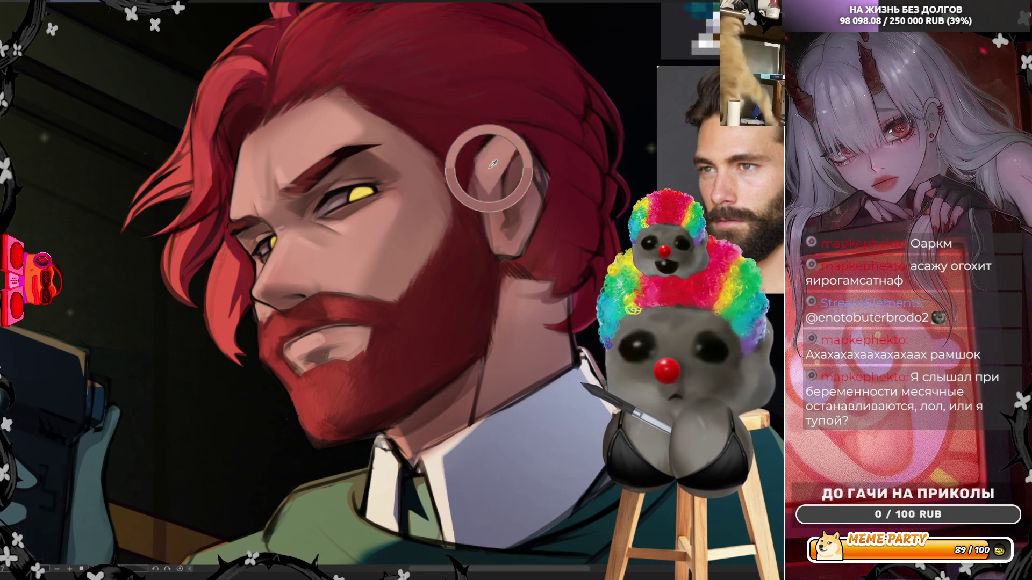
left_click(516, 331, "alt")
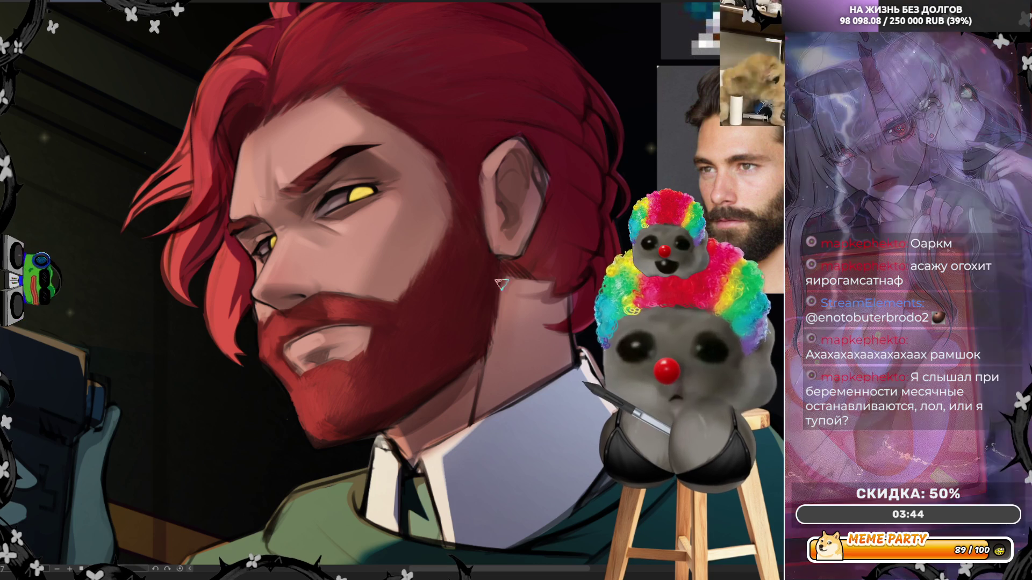
left_click(545, 156, "alt")
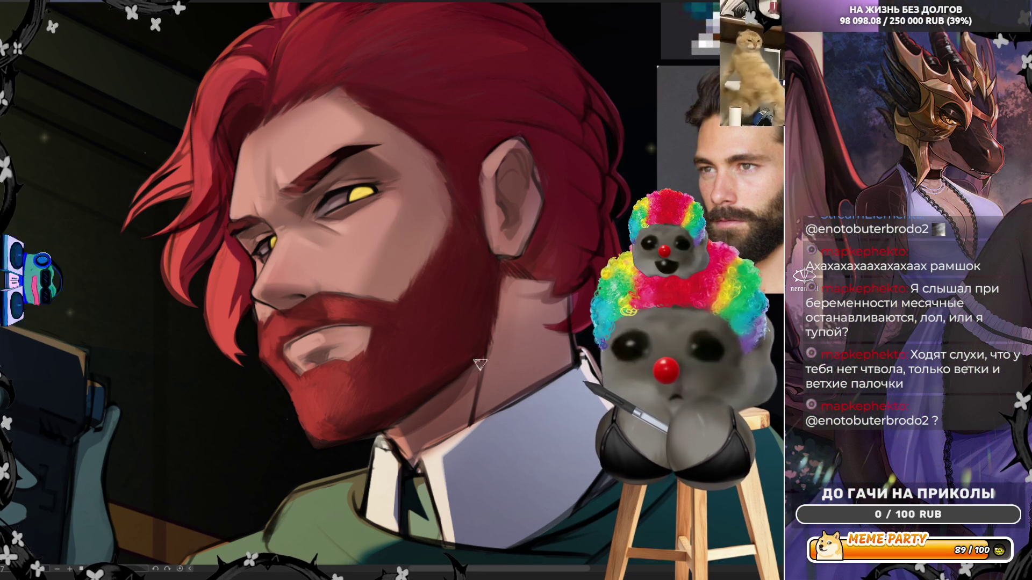
Step: Zoom the view in on the red-haired man's face
scroll(512, 295, "down", 5)
scroll(499, 300, "up", 6)
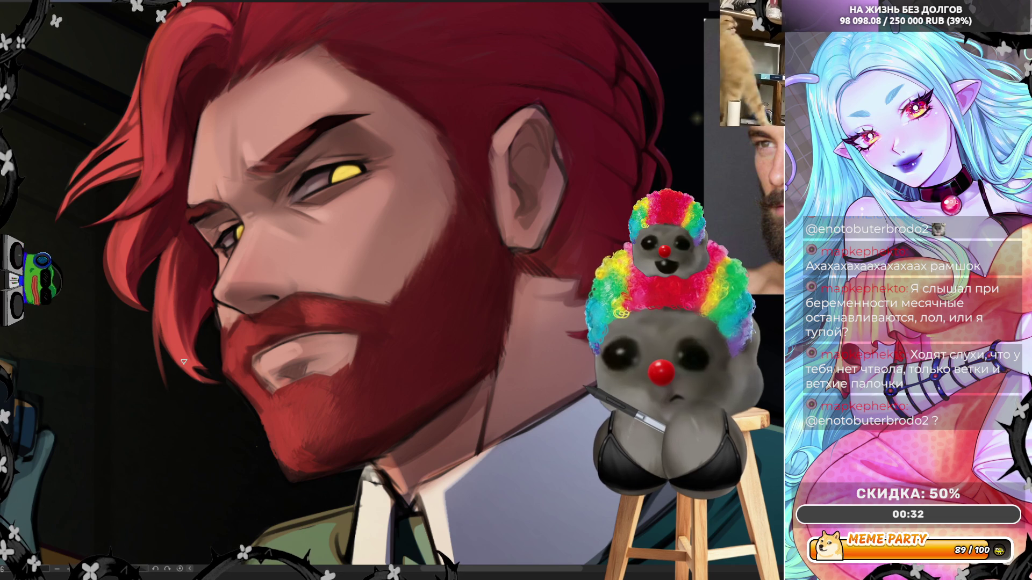
Step: Sample eyebrow and red hair colours, mirror-check the face, pick the eye's yellow, then fit the canvas
left_click_drag(286, 154, 277, 156)
left_click_drag(150, 114, 150, 114)
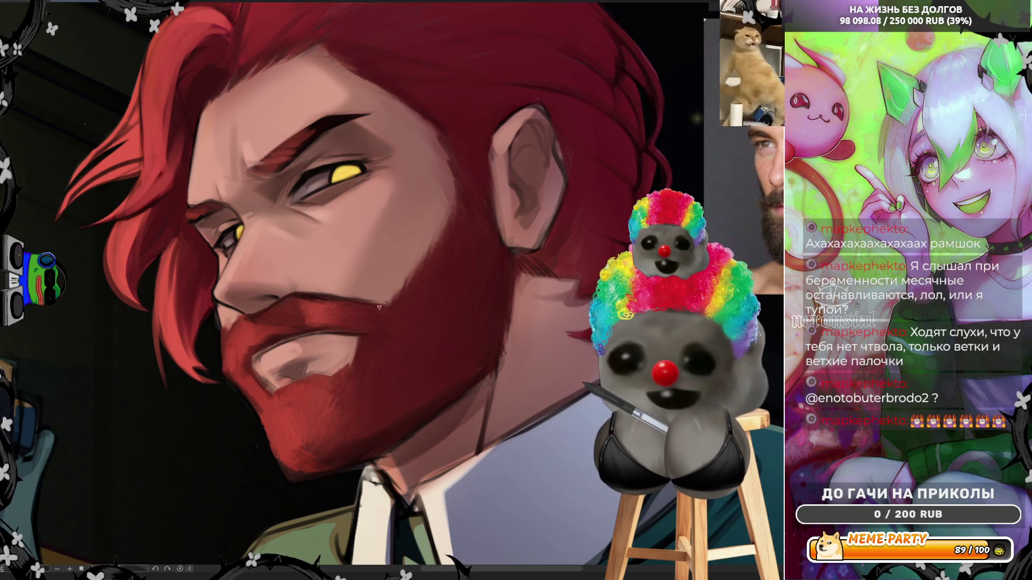
key("h")
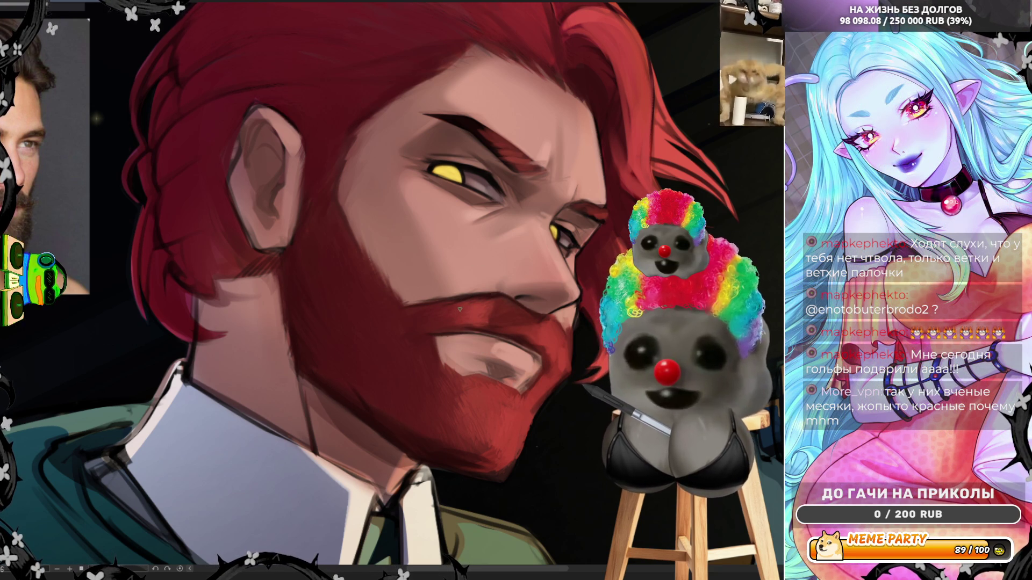
key("h")
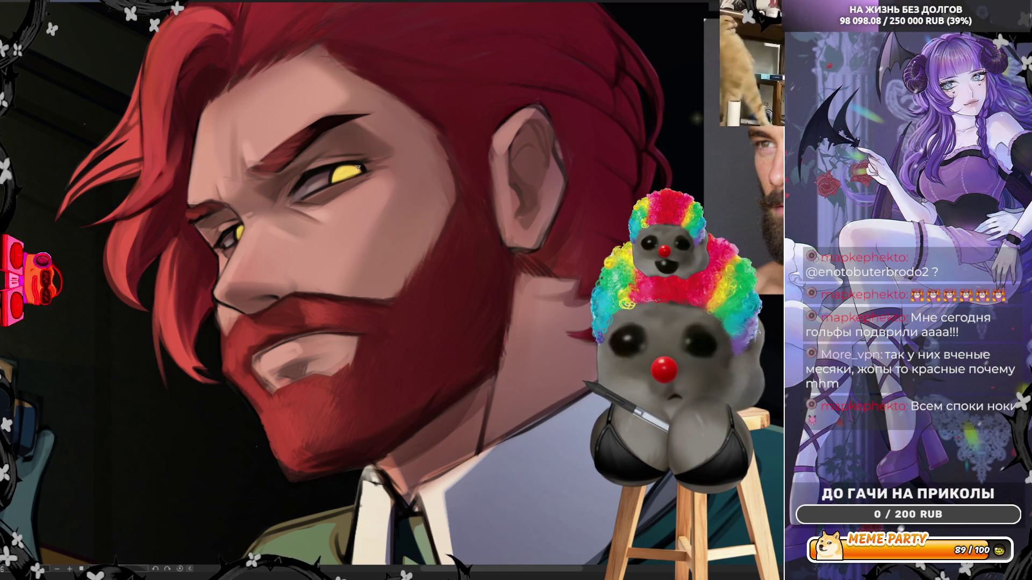
left_click(364, 164, "alt")
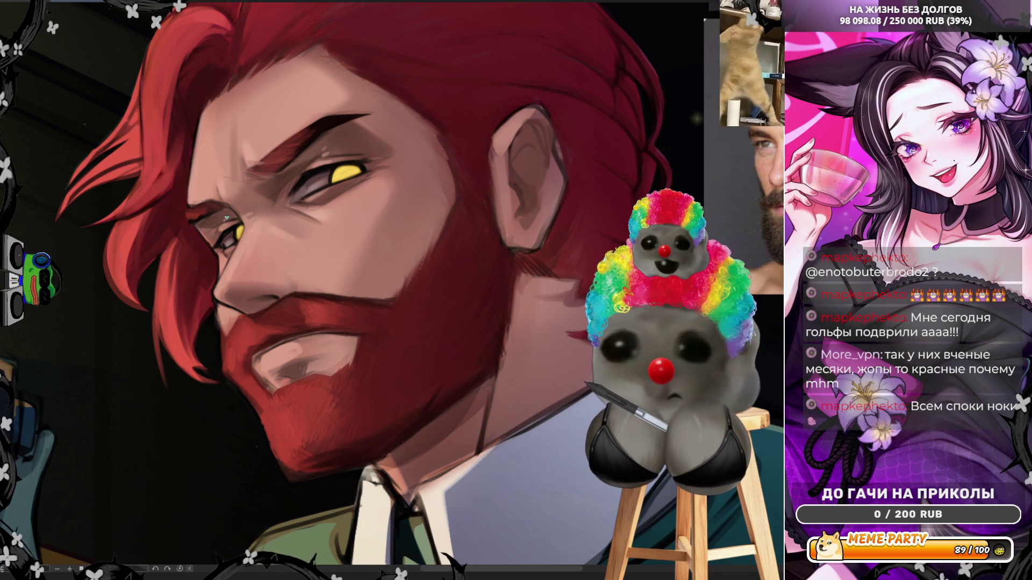
key("ctrl+0")
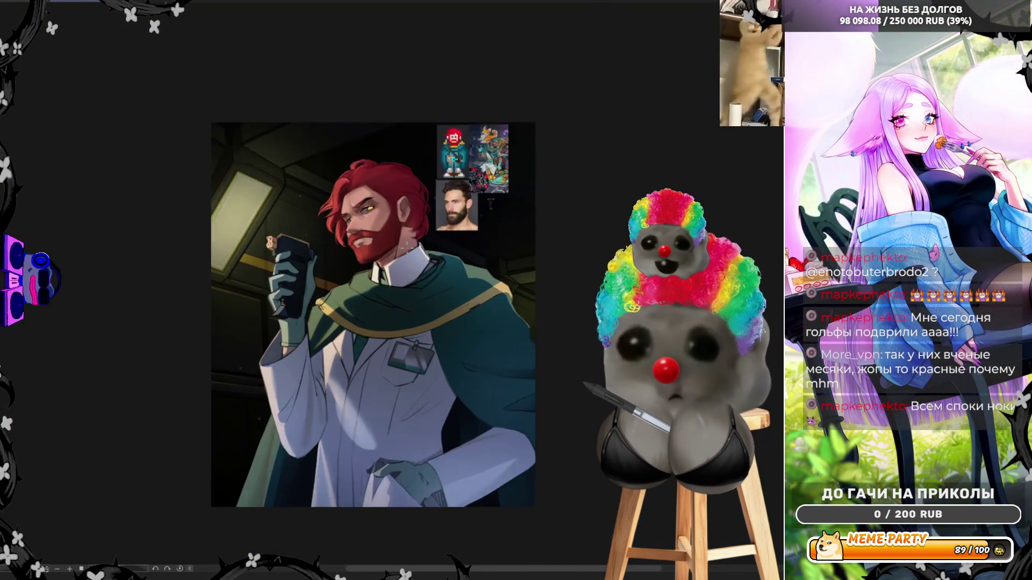
Step: Zoom from the full composition back in on the man's face
key("ctrl+plus")
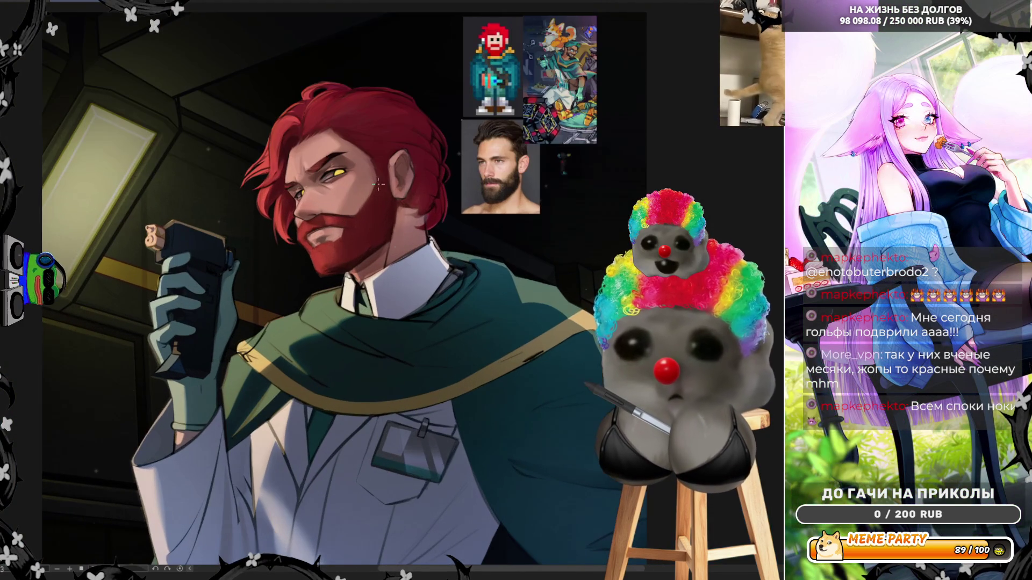
scroll(295, 250, "up", 5)
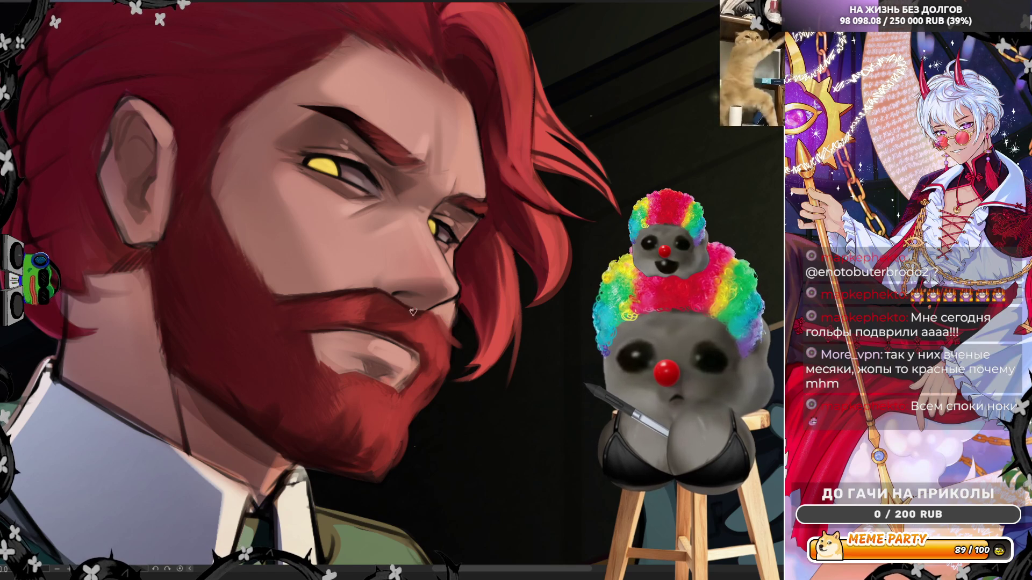
Step: Unmirror the canvas and sample the beard's dark red
key("h")
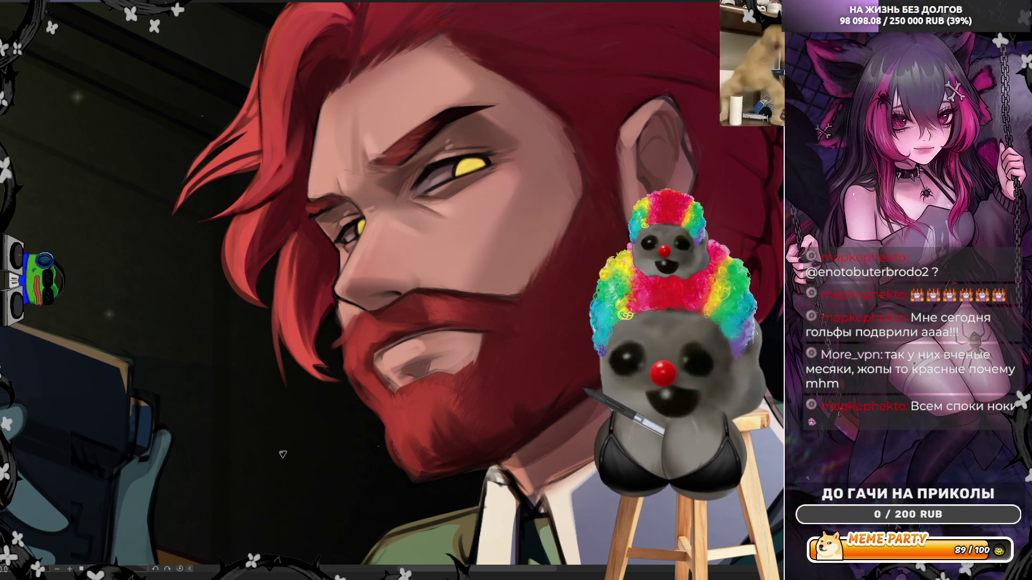
left_click(359, 337, "alt")
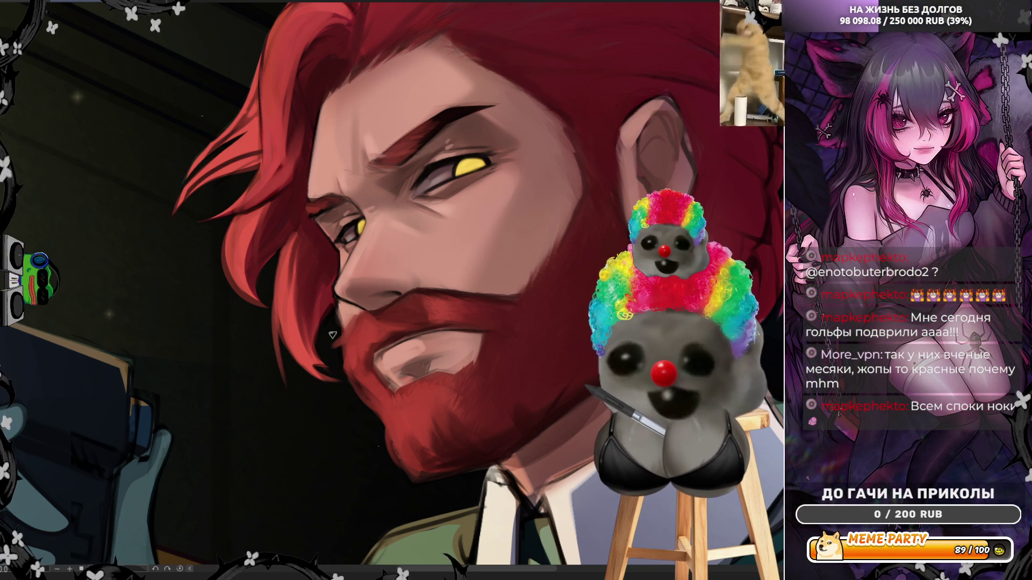